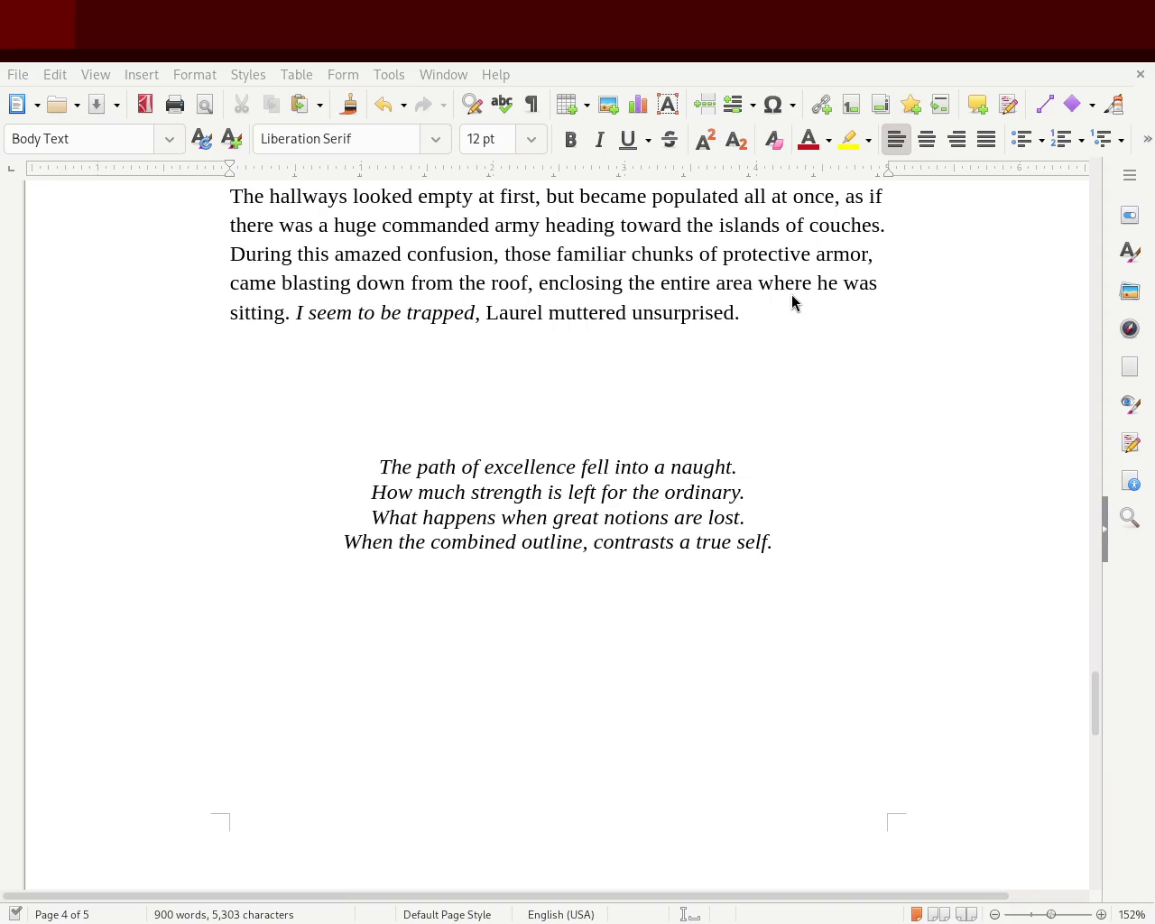
- Scroll through pages 4, 3 and the title page, stopping at chapter 1 on page 2
left_click_drag(1092, 702, 1127, 552)
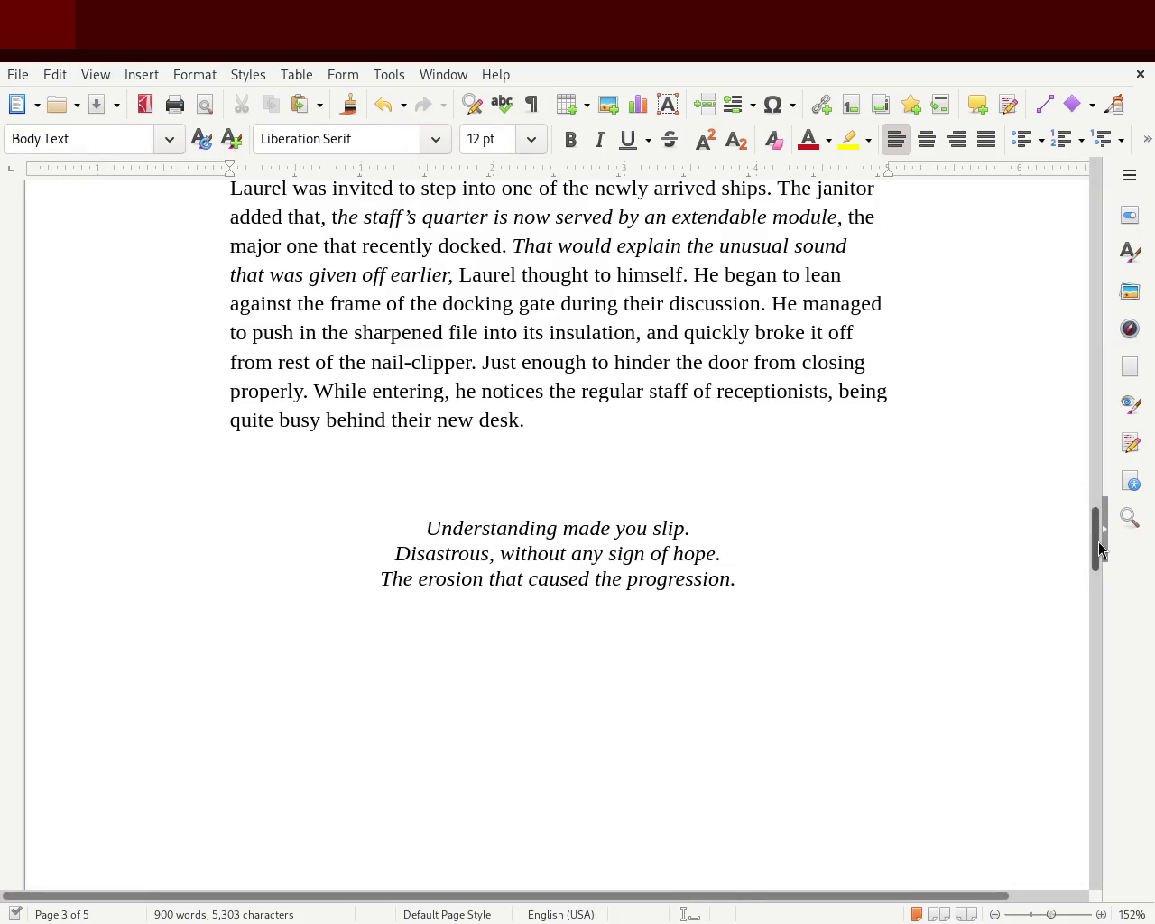
left_click_drag(1097, 542, 1089, 207)
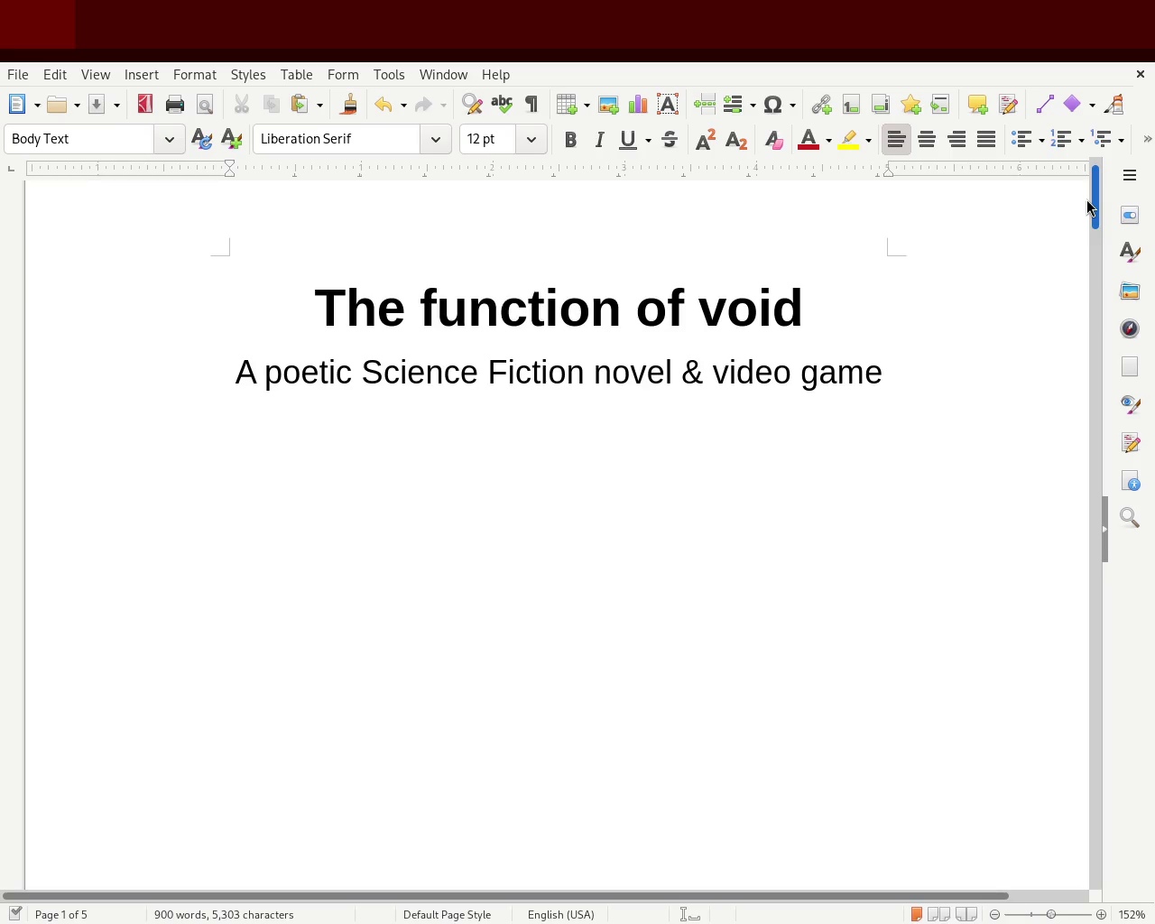
left_click_drag(1089, 207, 1091, 363)
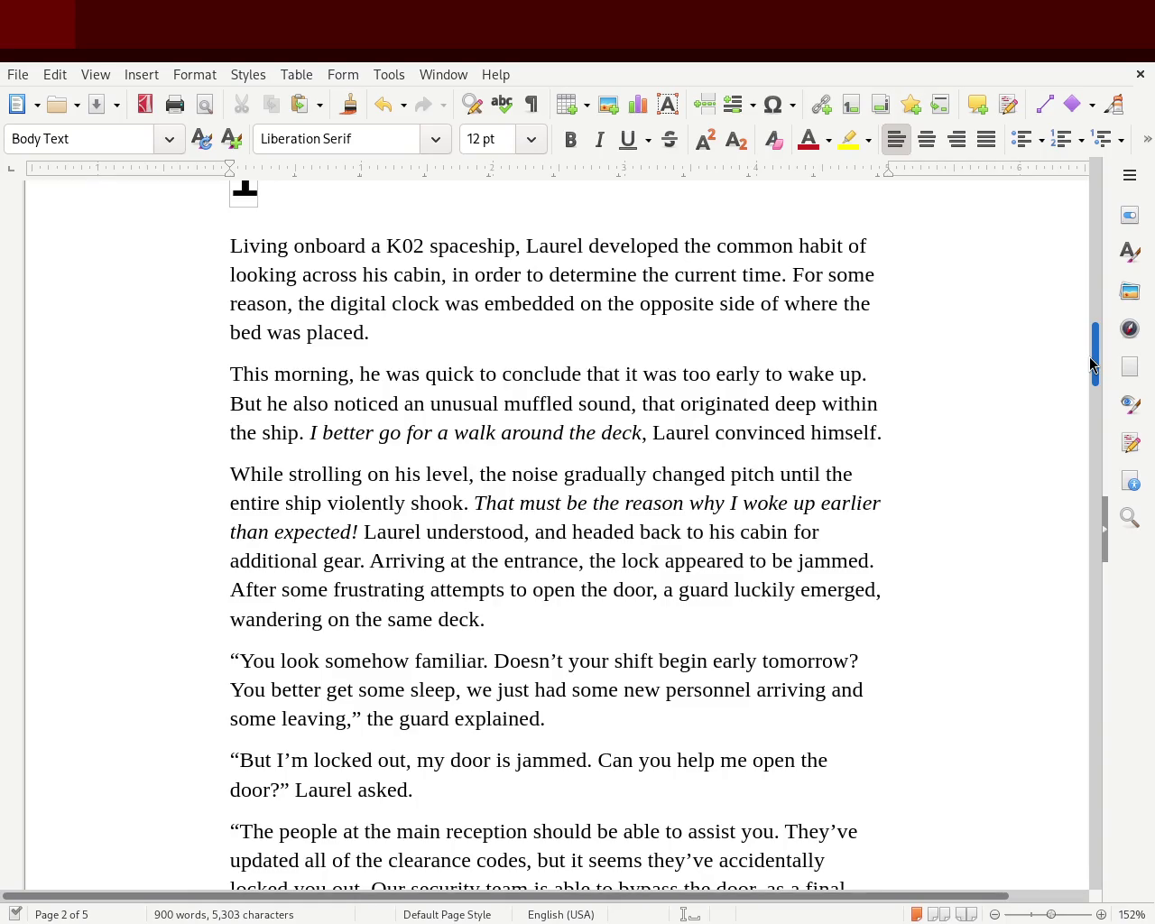
left_click_drag(1089, 358, 1089, 374)
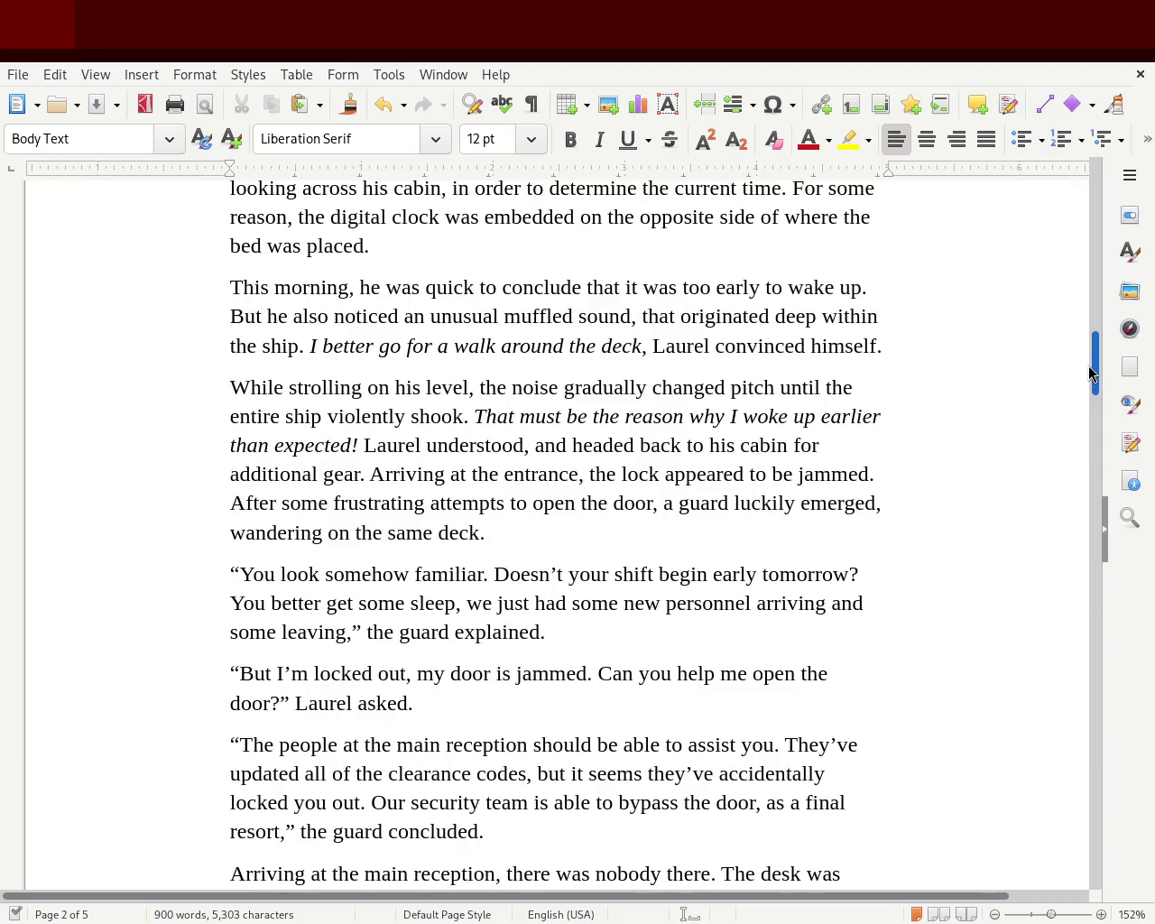
left_click_drag(1088, 366, 1088, 367)
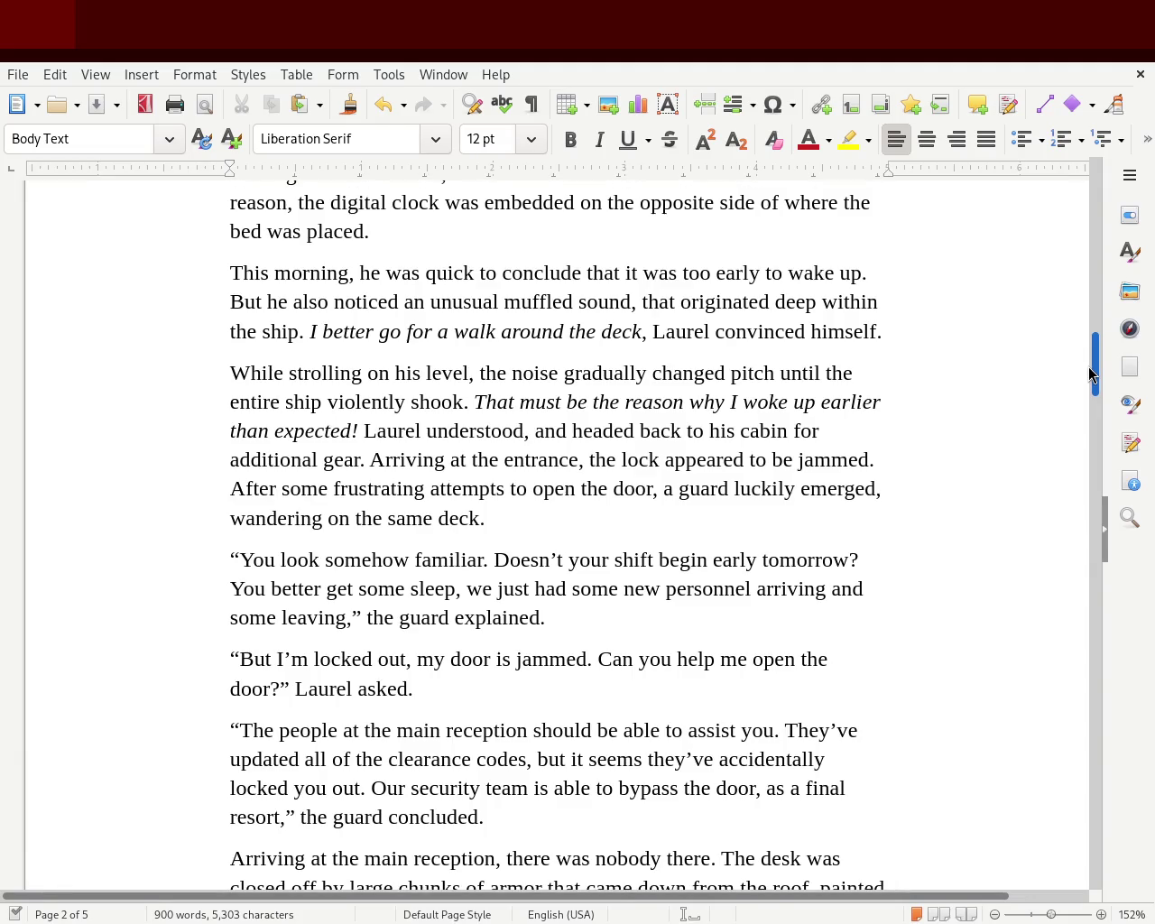
left_click_drag(1088, 367, 1089, 368)
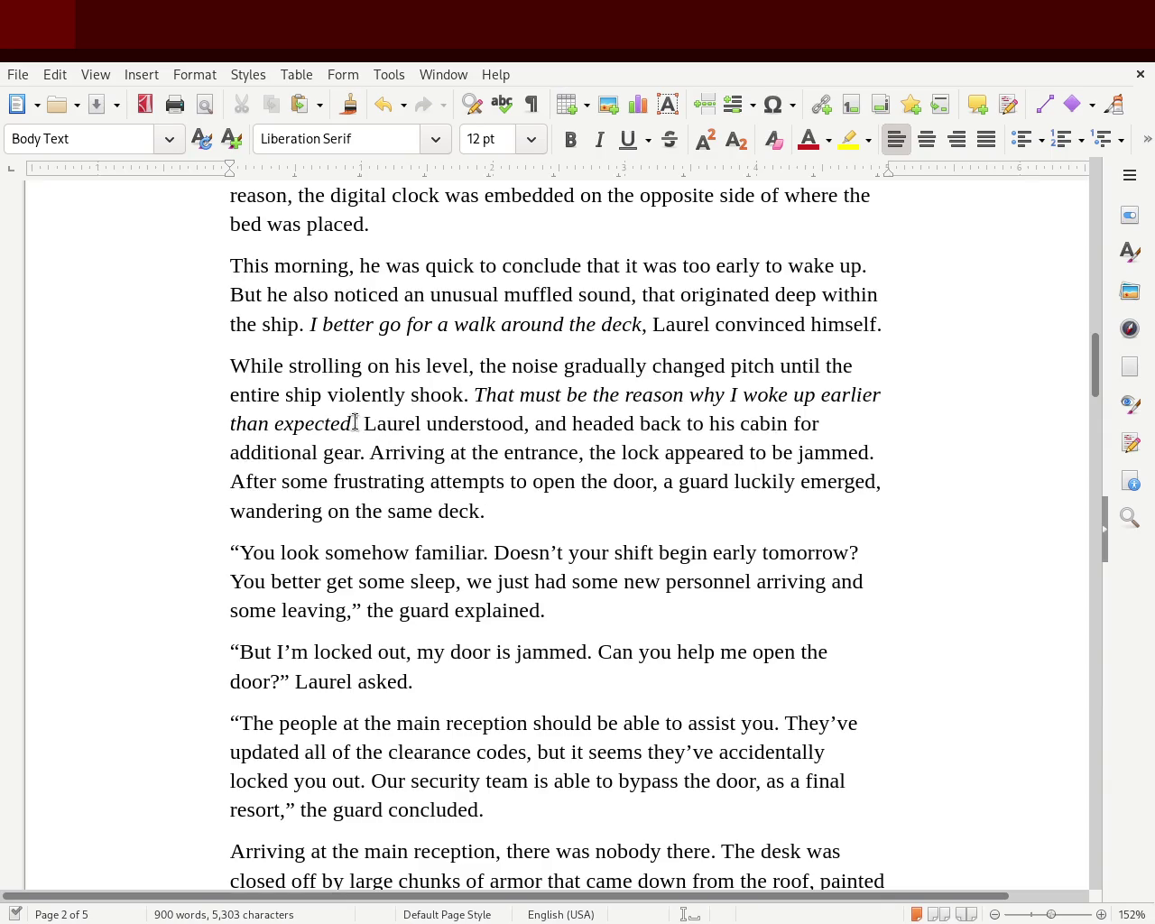
- Replace 'understood, and' with 'quickly' before 'headed' in the chapter 1 sentence
left_click_drag(362, 423, 527, 429)
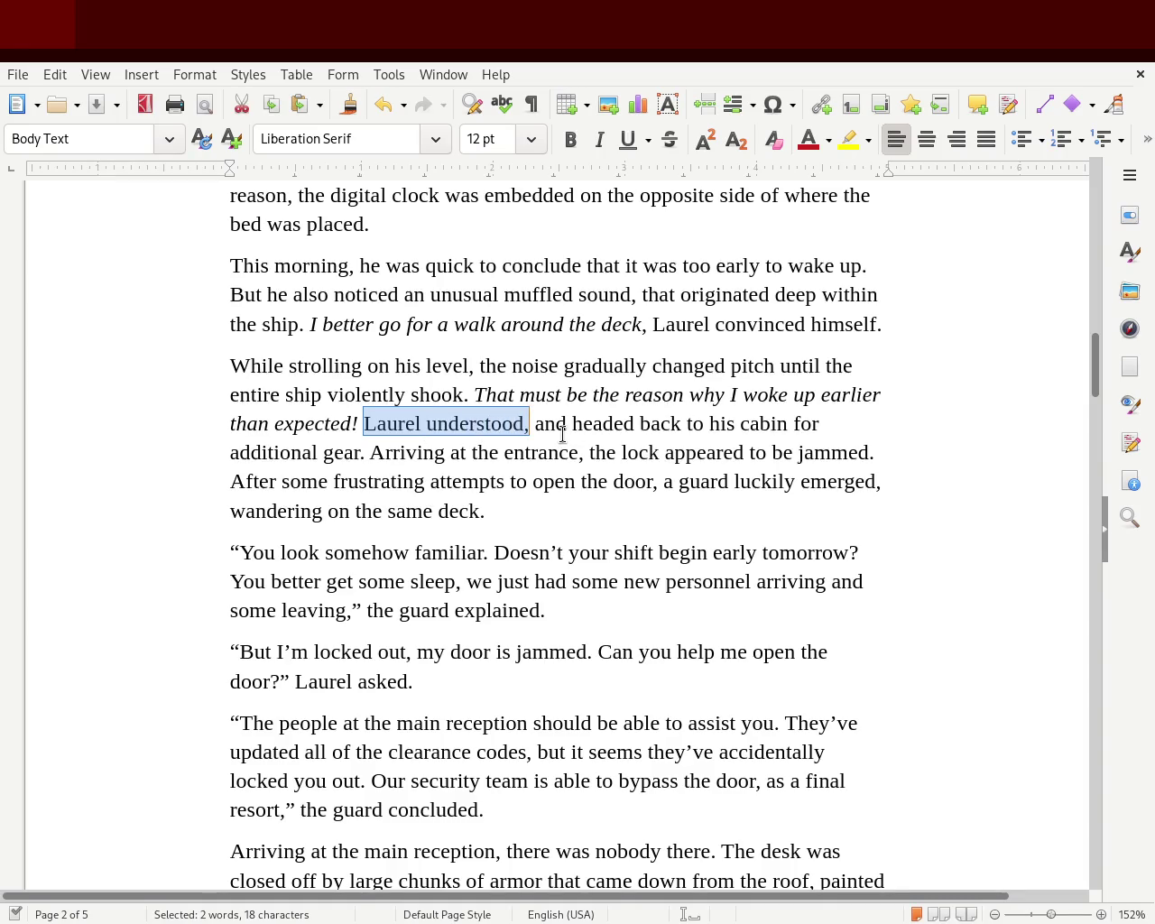
left_click(486, 428)
left_click_drag(424, 424, 567, 426)
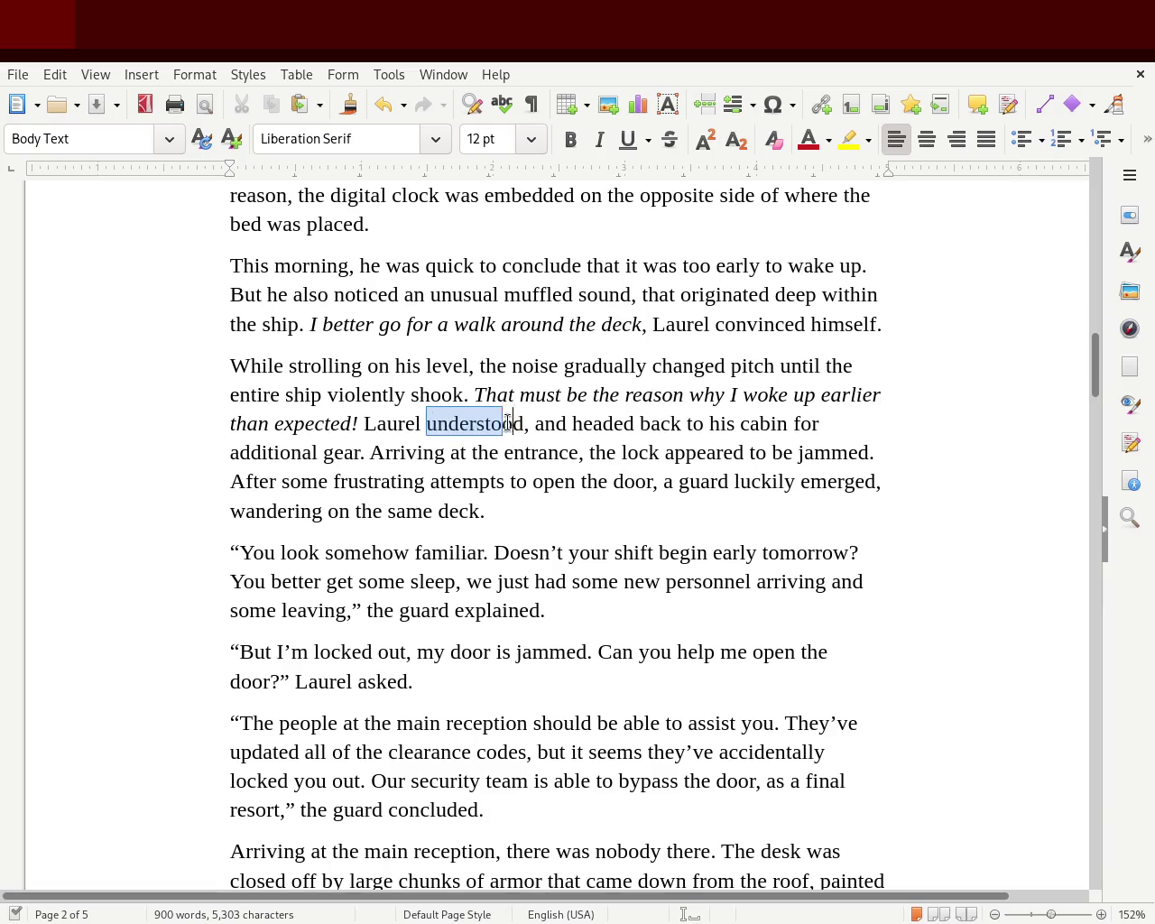
key("Delete")
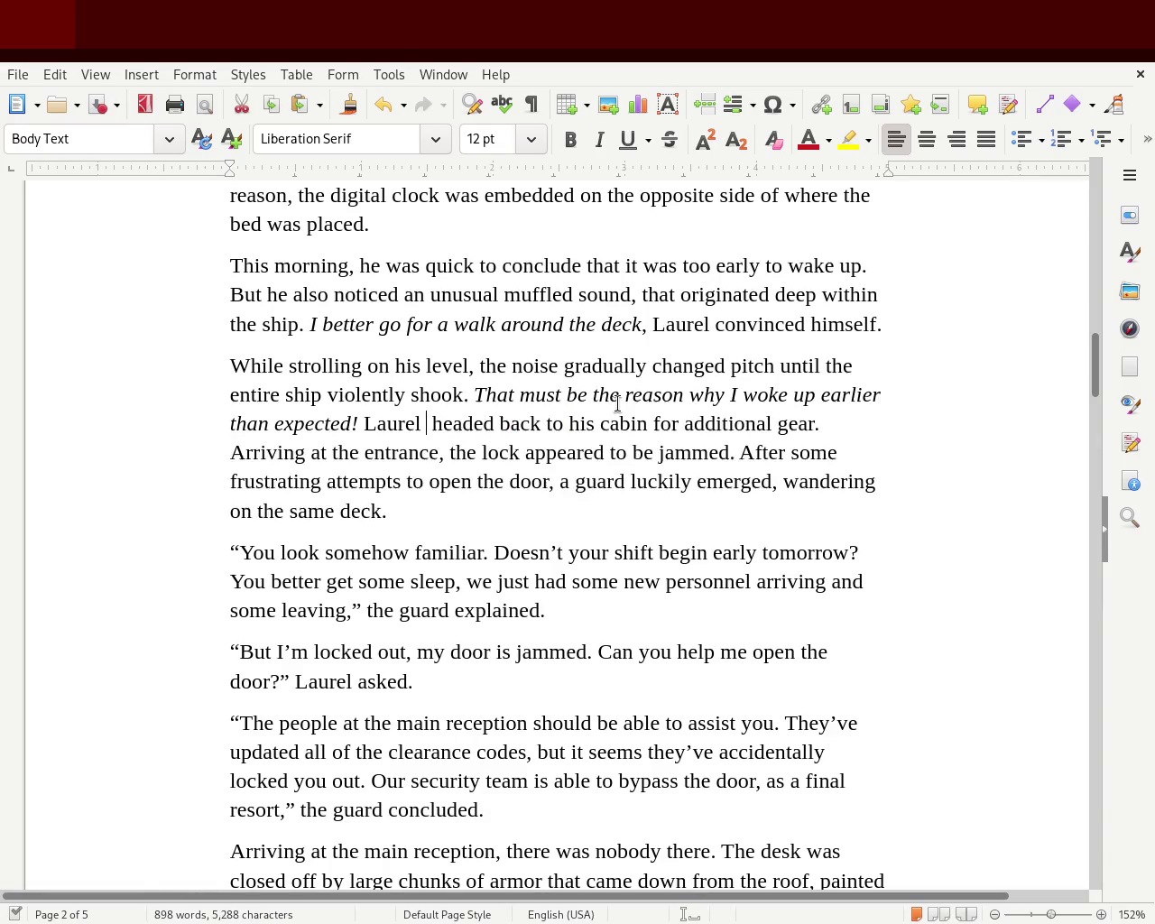
type("beg")
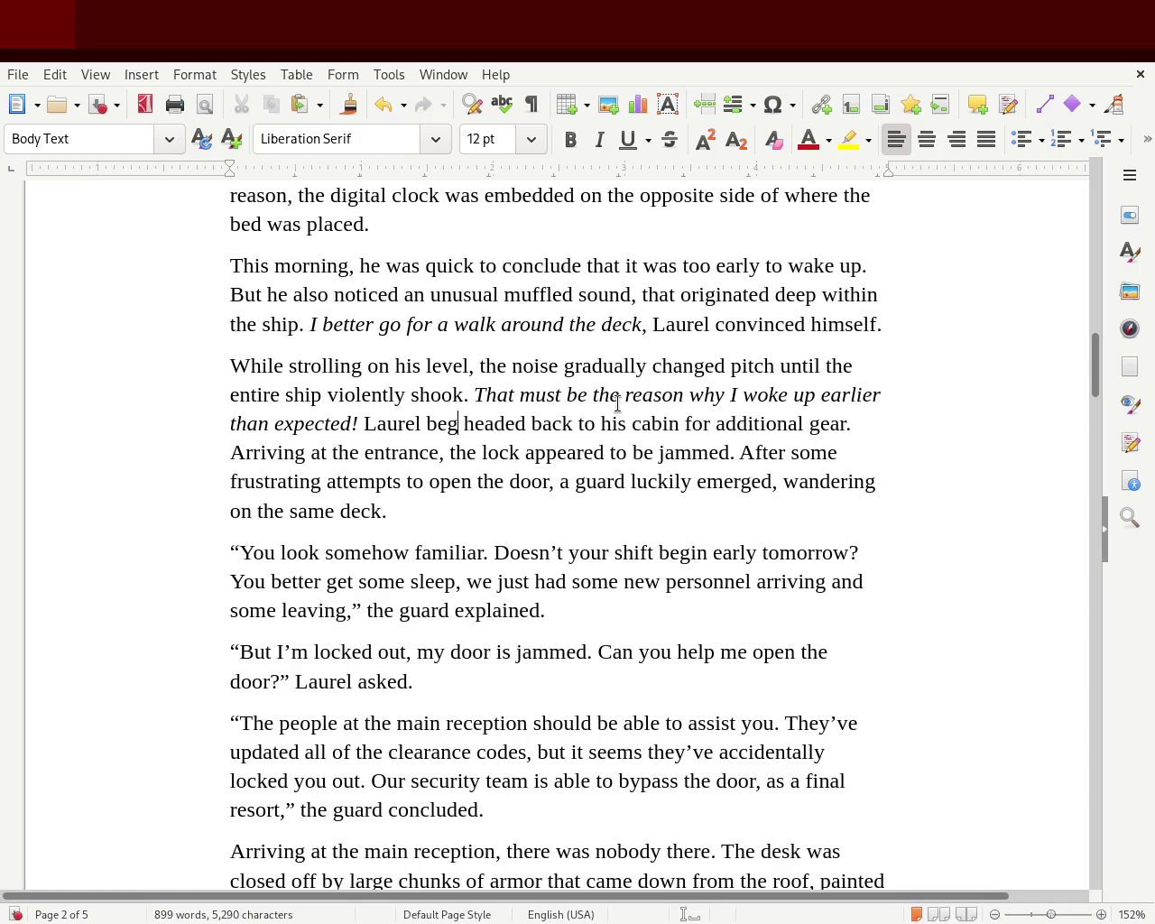
type("an")
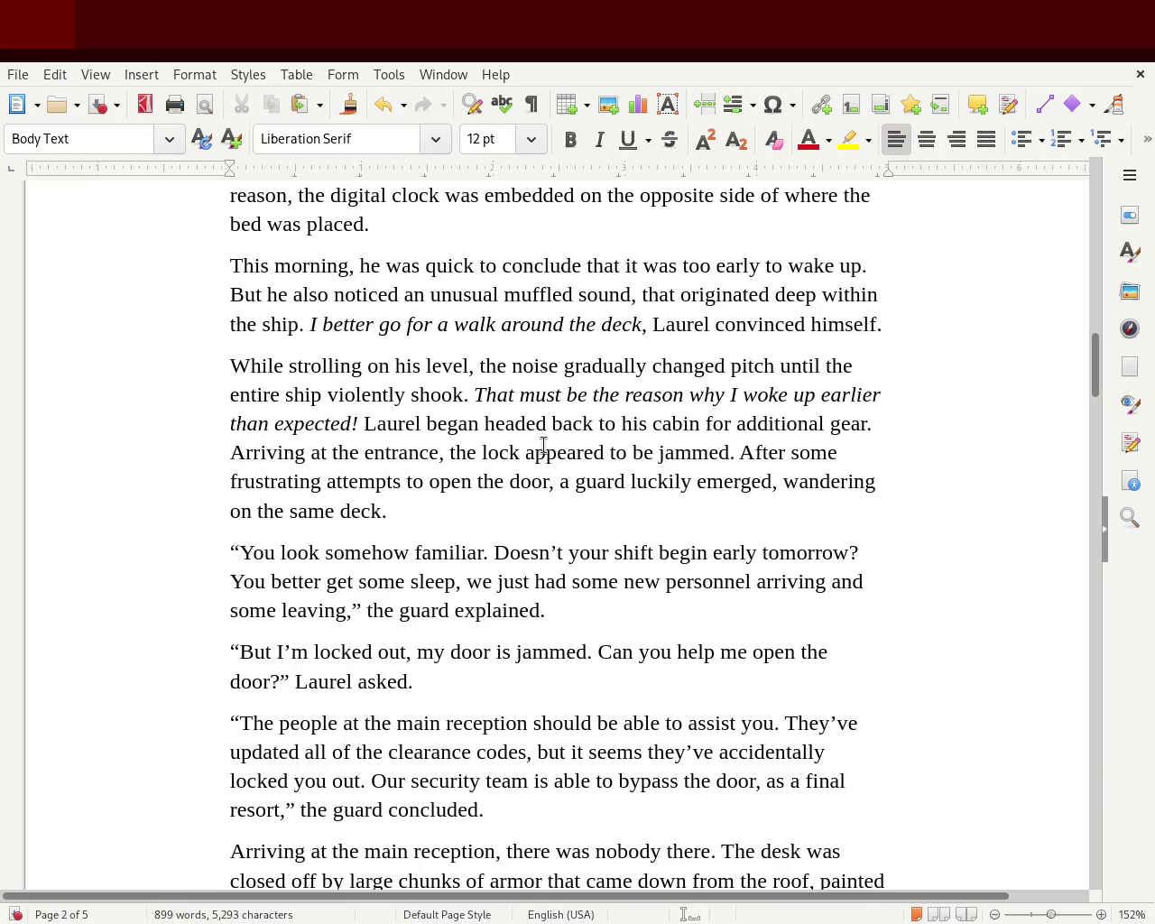
double_click(472, 422)
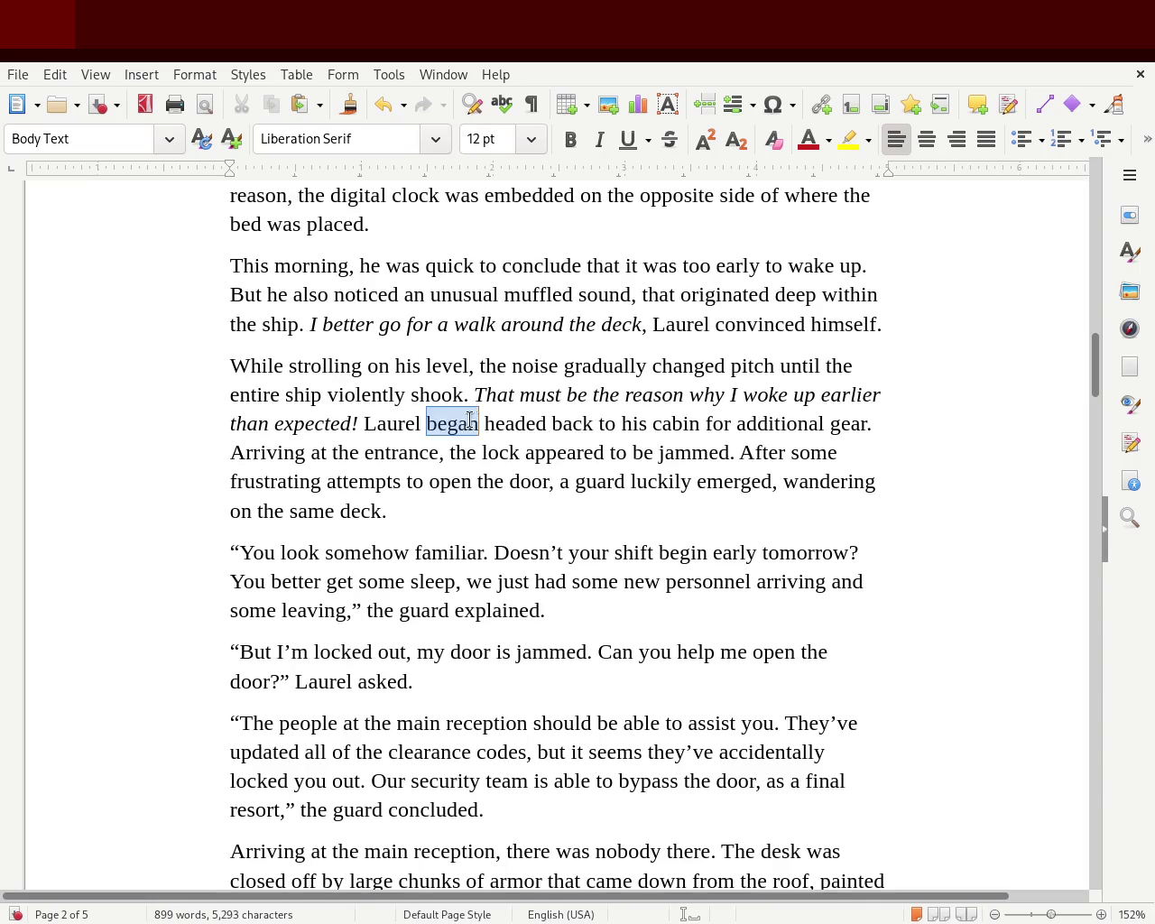
key("Delete")
type("qu")
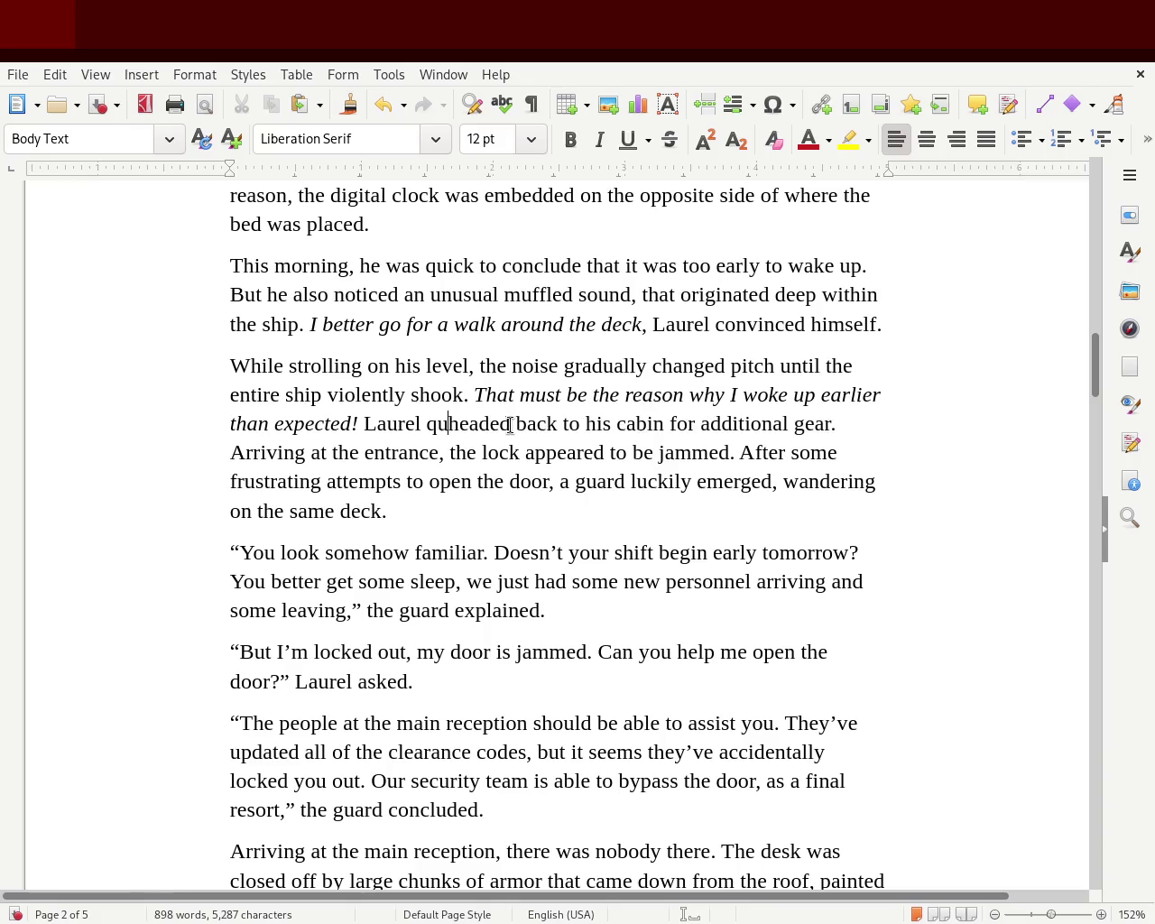
type("ickly")
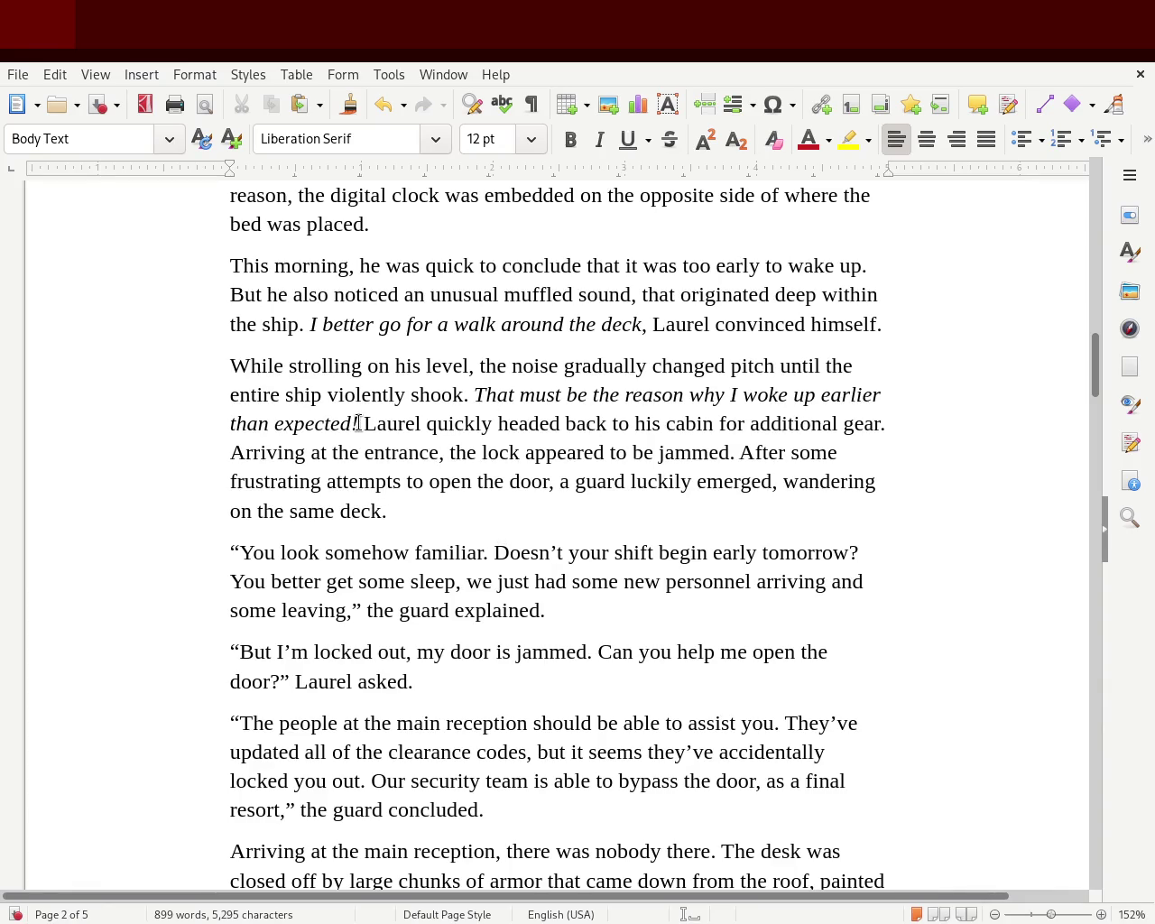
- Insert 'realized. He' after 'Laurel' to split the sentence
left_click(358, 423)
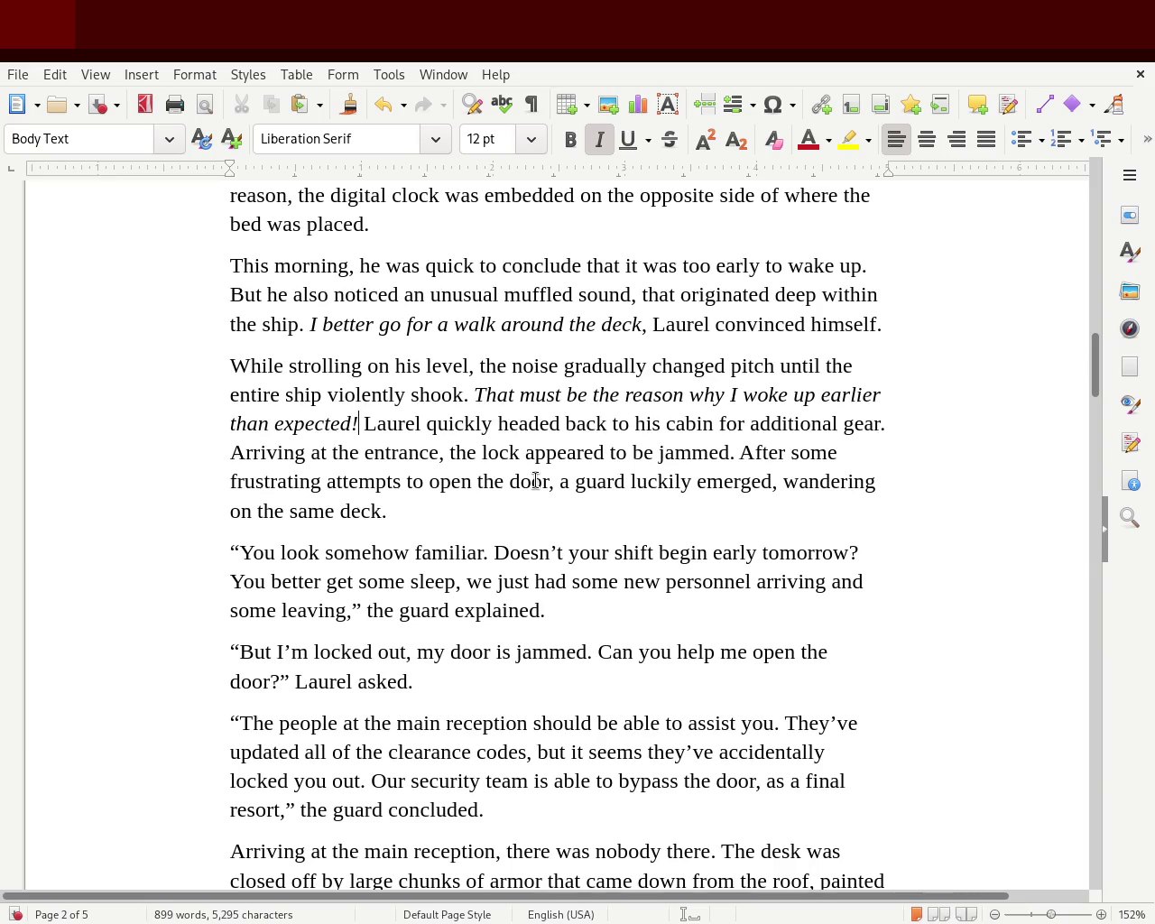
key("Right")
key("Right")
key("Right")
key("Right")
key("Right")
key("Right")
key("Right")
type("real")
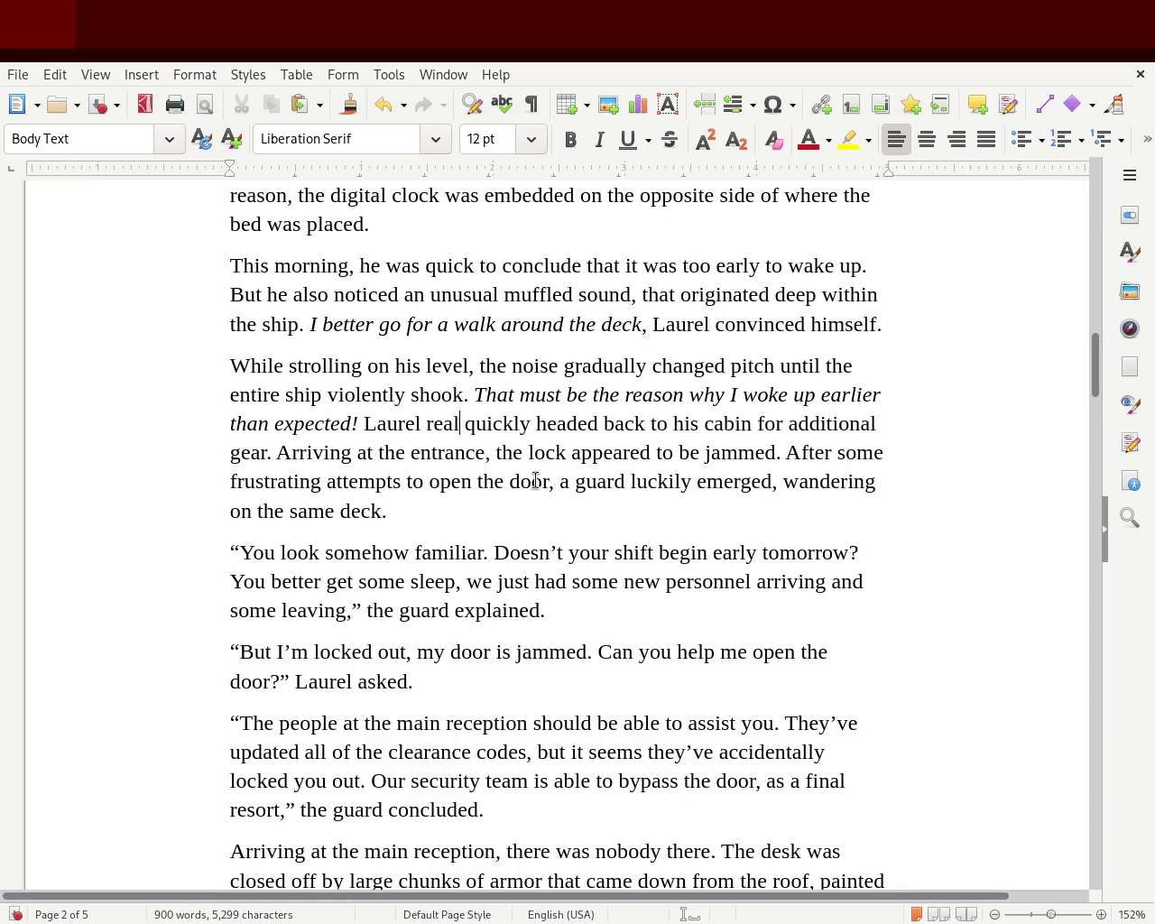
type("ized. ")
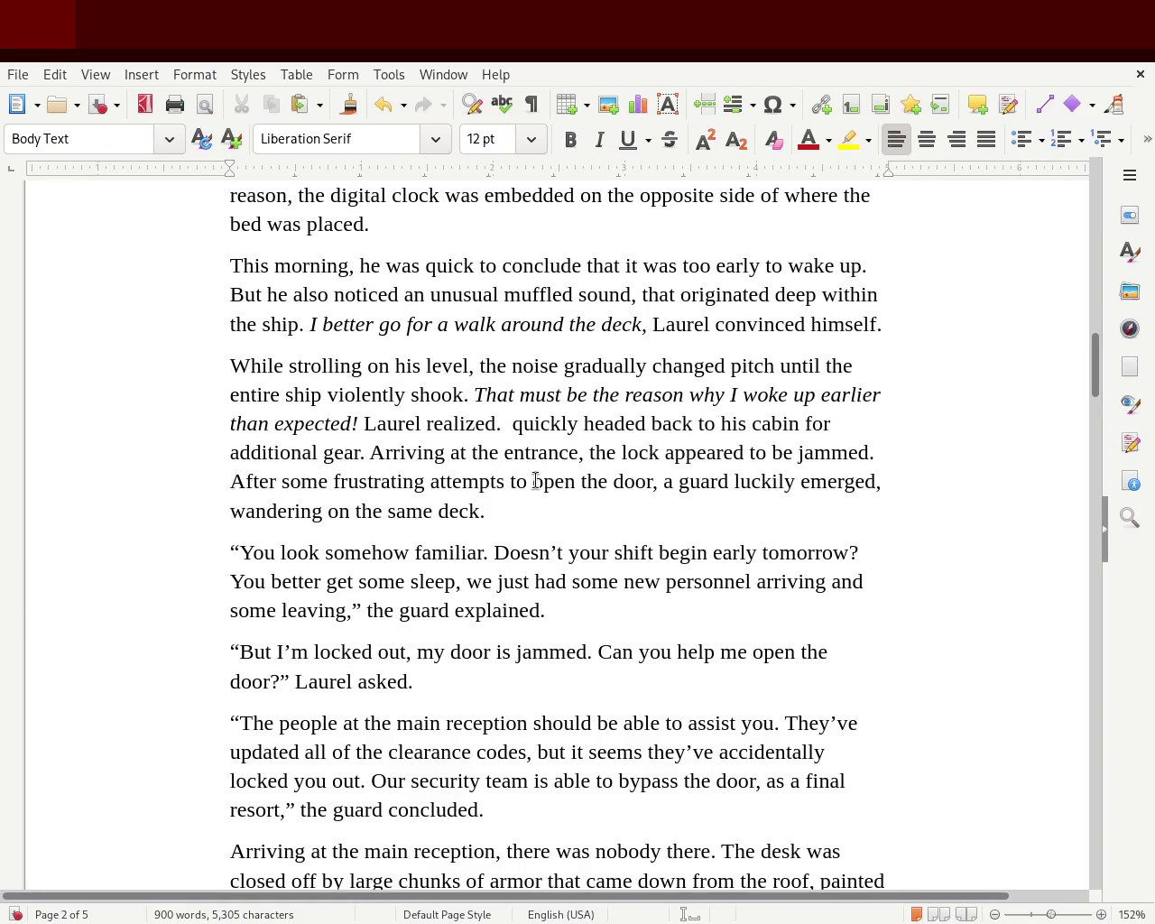
type("He")
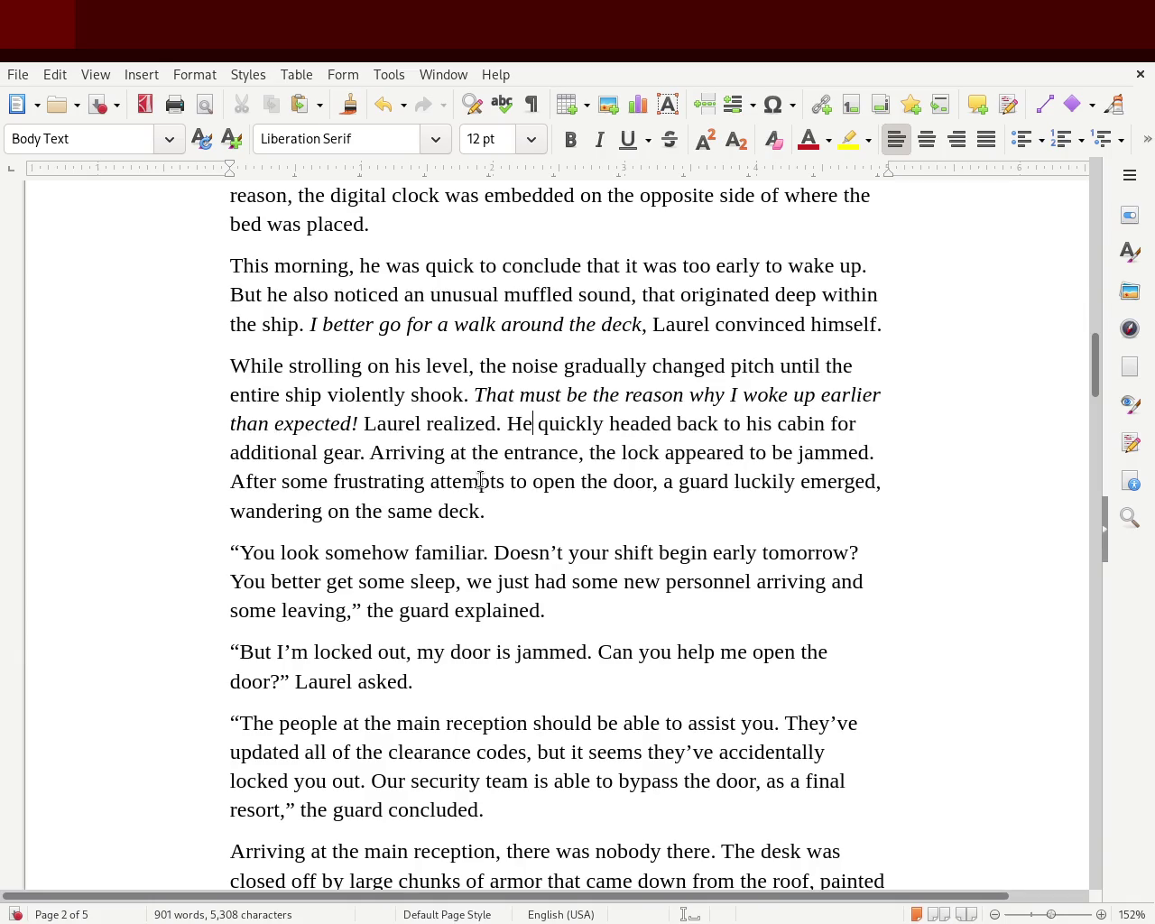
left_click(359, 422)
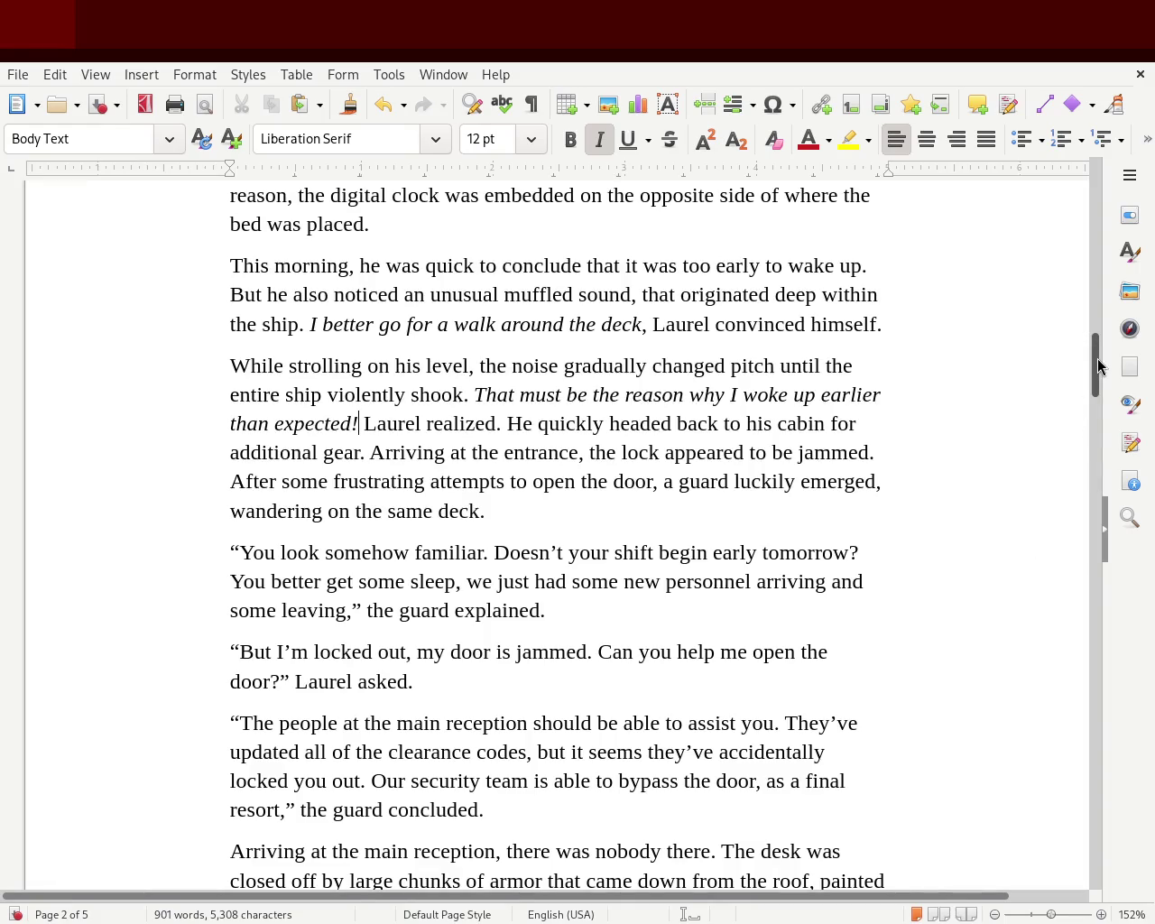
- Scroll down through pages 2 and 3 to the chapter 2 heading on page 4
left_click_drag(1098, 366, 1098, 379)
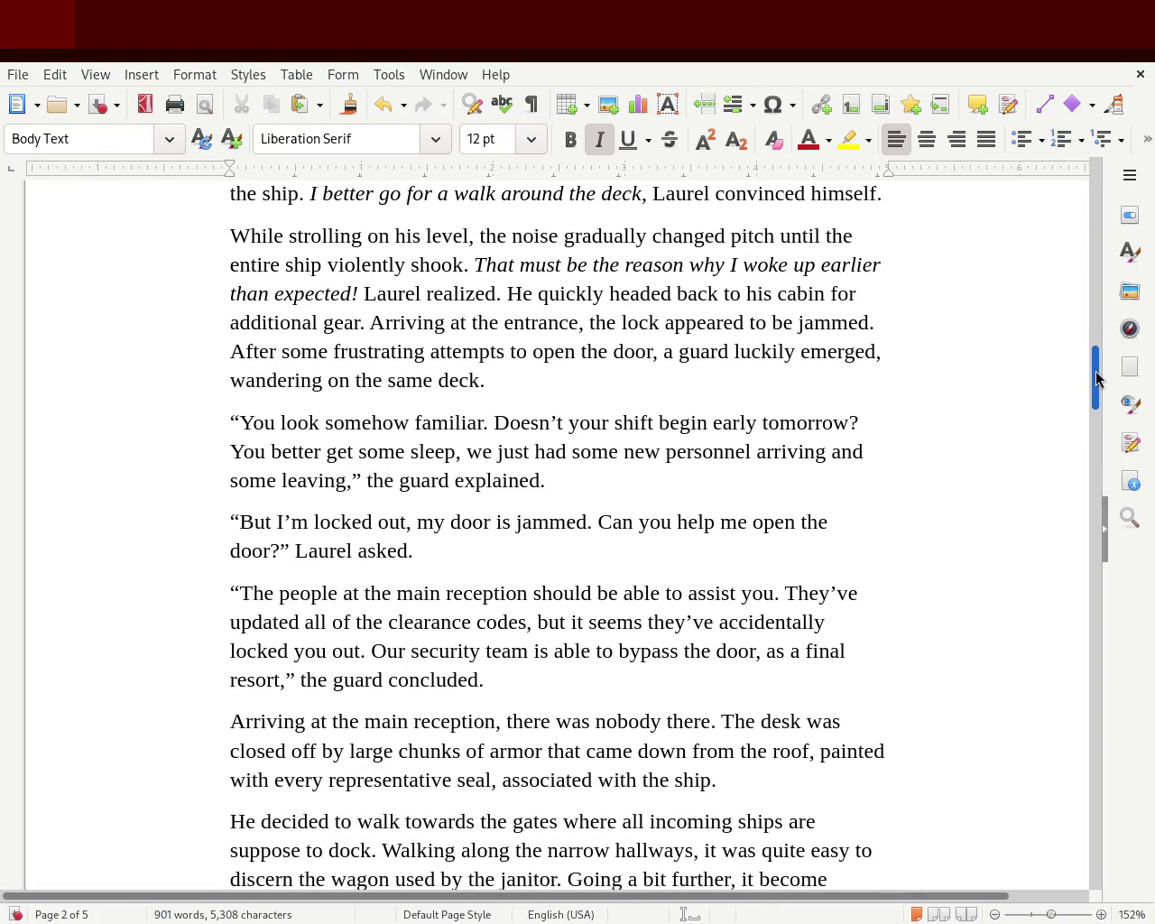
left_click_drag(1098, 379, 1090, 396)
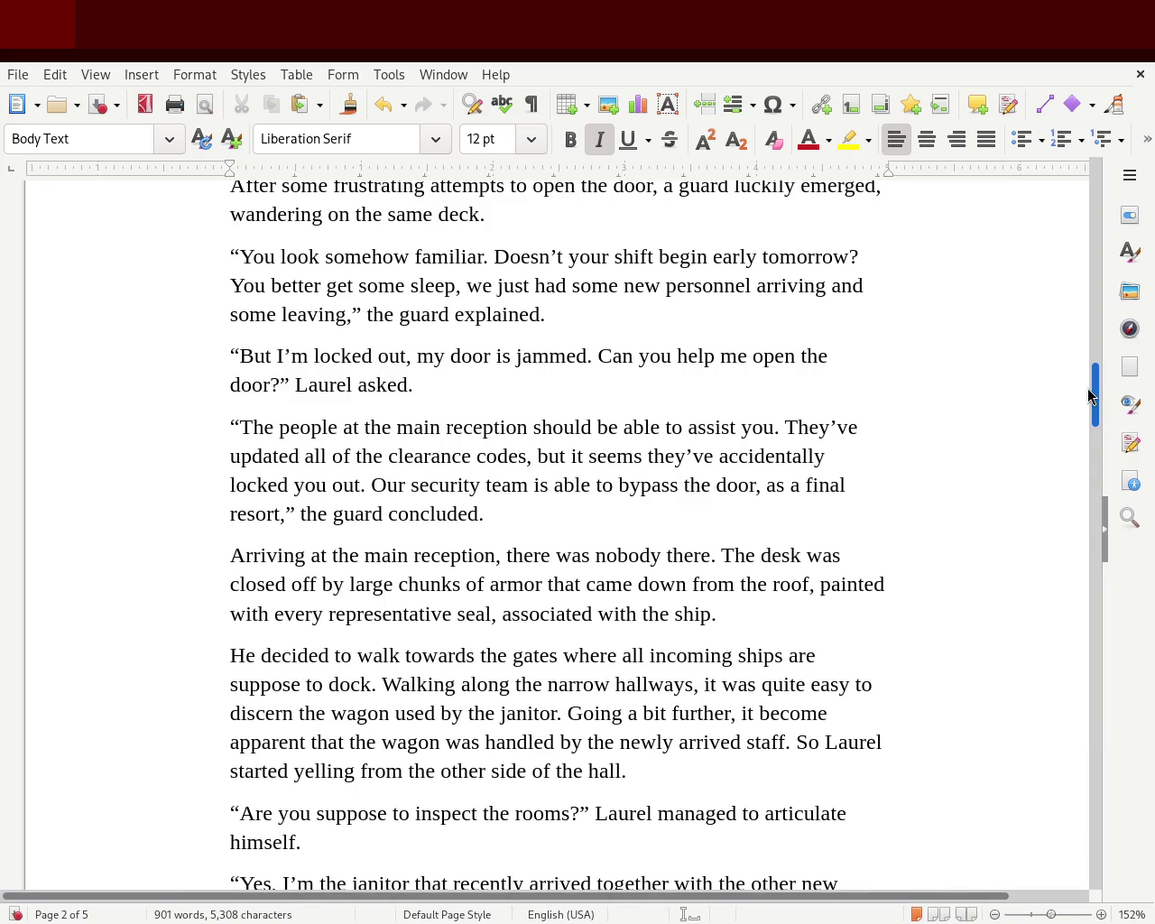
left_click_drag(1089, 395, 1085, 413)
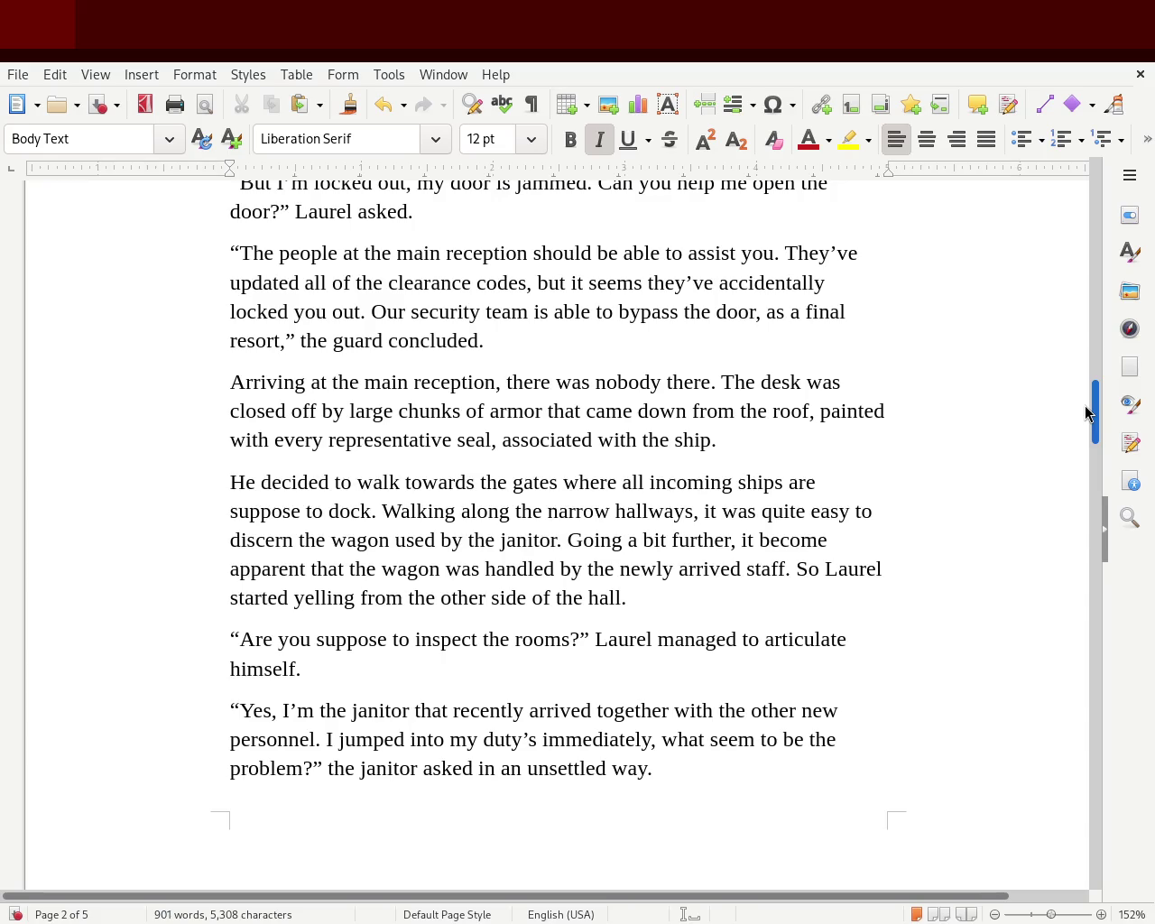
mouse_move(1096, 401)
left_mouse_down()
mouse_move(1097, 476)
mouse_move(1099, 440)
left_mouse_up()
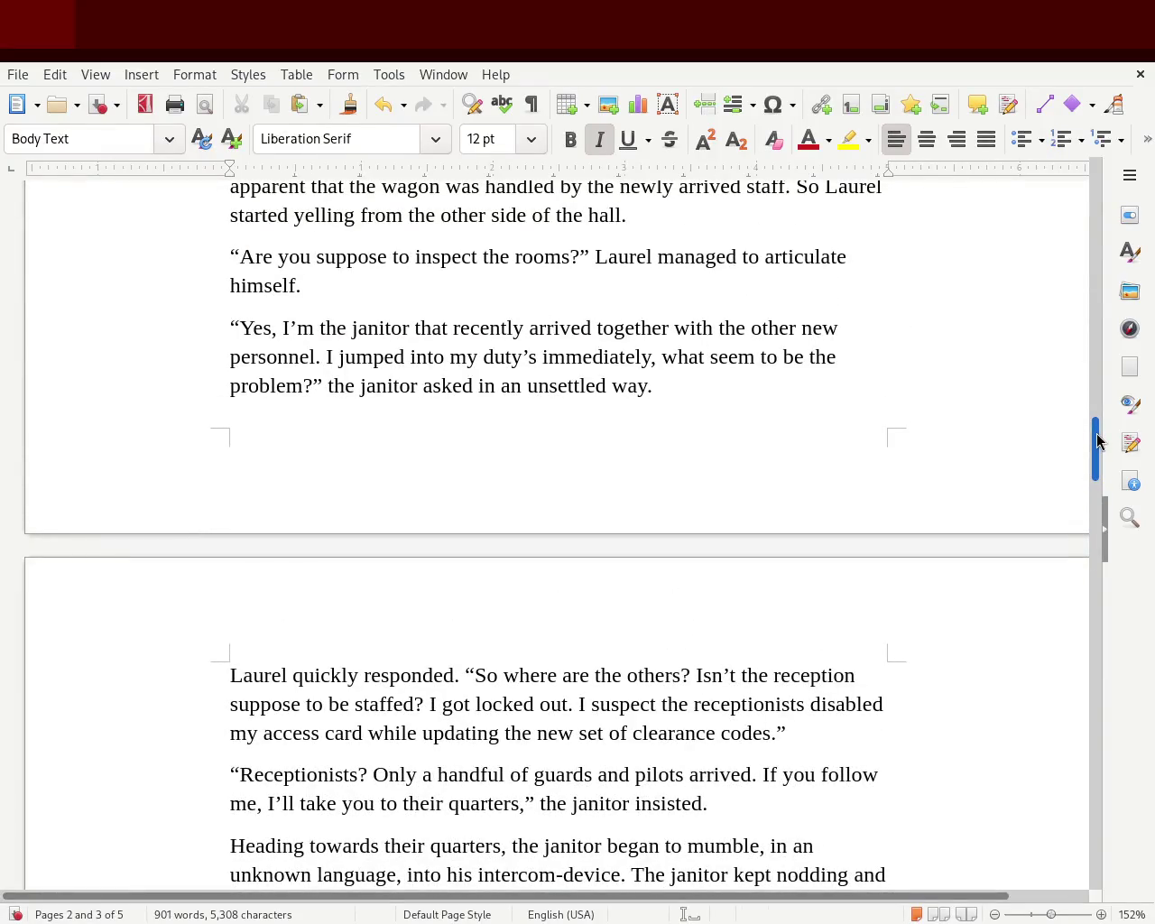
mouse_move(1099, 440)
left_mouse_down()
mouse_move(1101, 472)
mouse_move(1088, 425)
left_mouse_up()
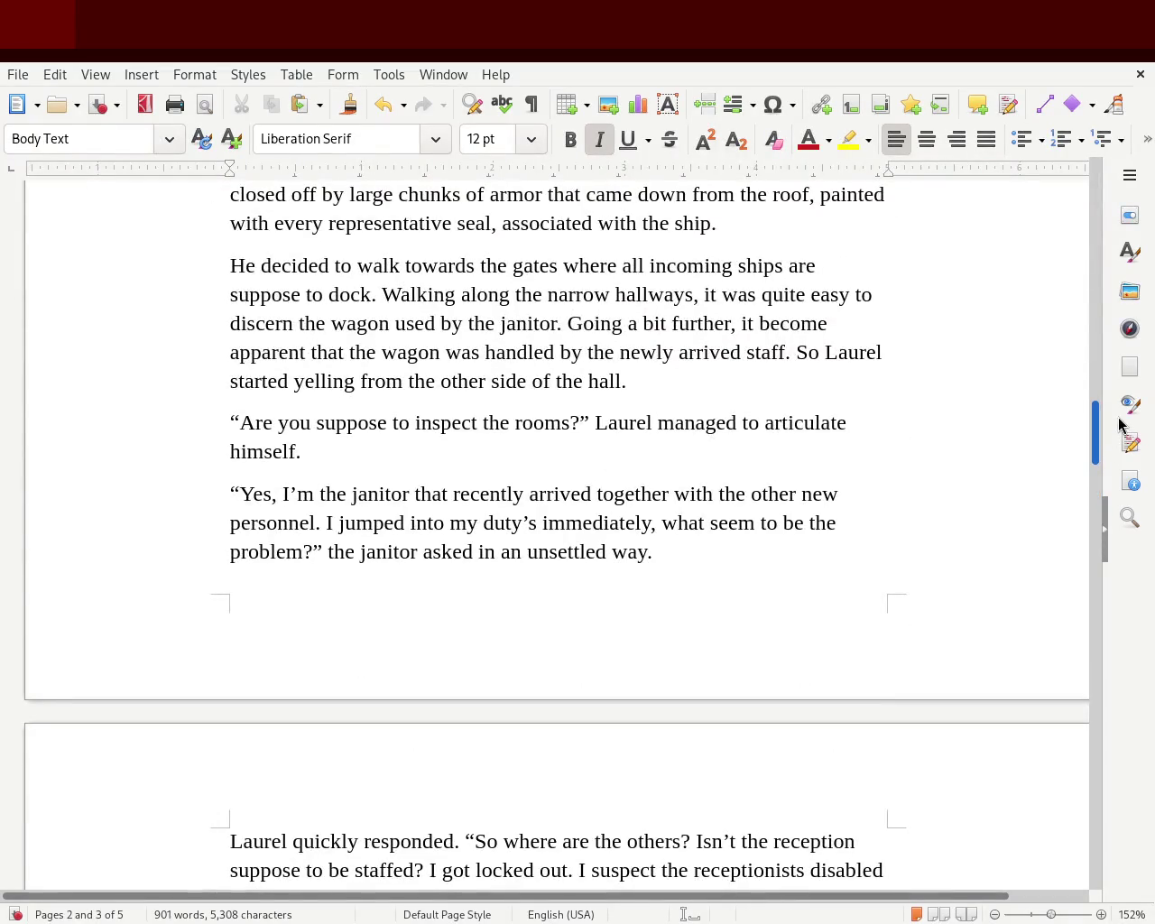
mouse_move(1119, 424)
left_mouse_down()
mouse_move(1104, 523)
mouse_move(1109, 322)
mouse_move(1101, 502)
mouse_move(1125, 629)
left_mouse_up()
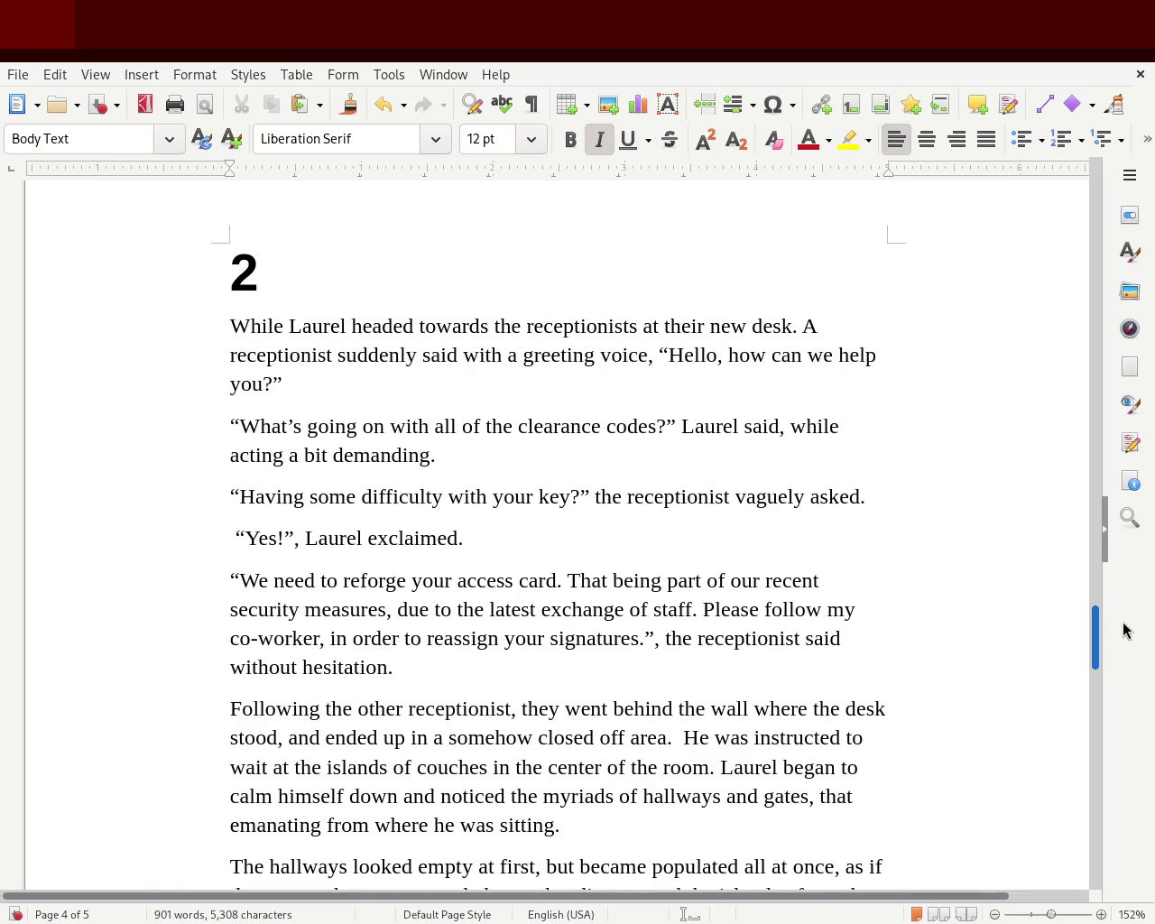
- Remove the word 'said' from chapter 2's opening sentence
double_click(436, 357)
type("ex")
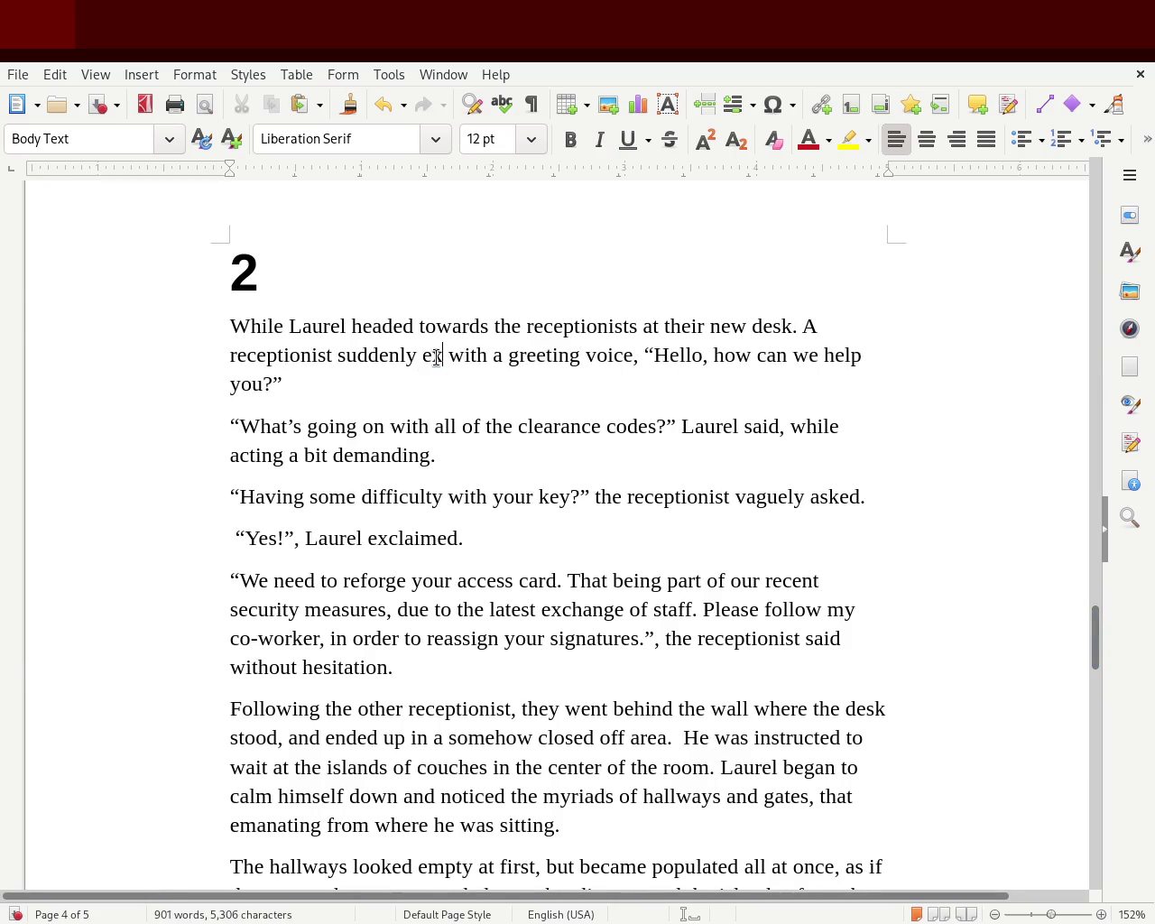
type("clmain")
type("ed")
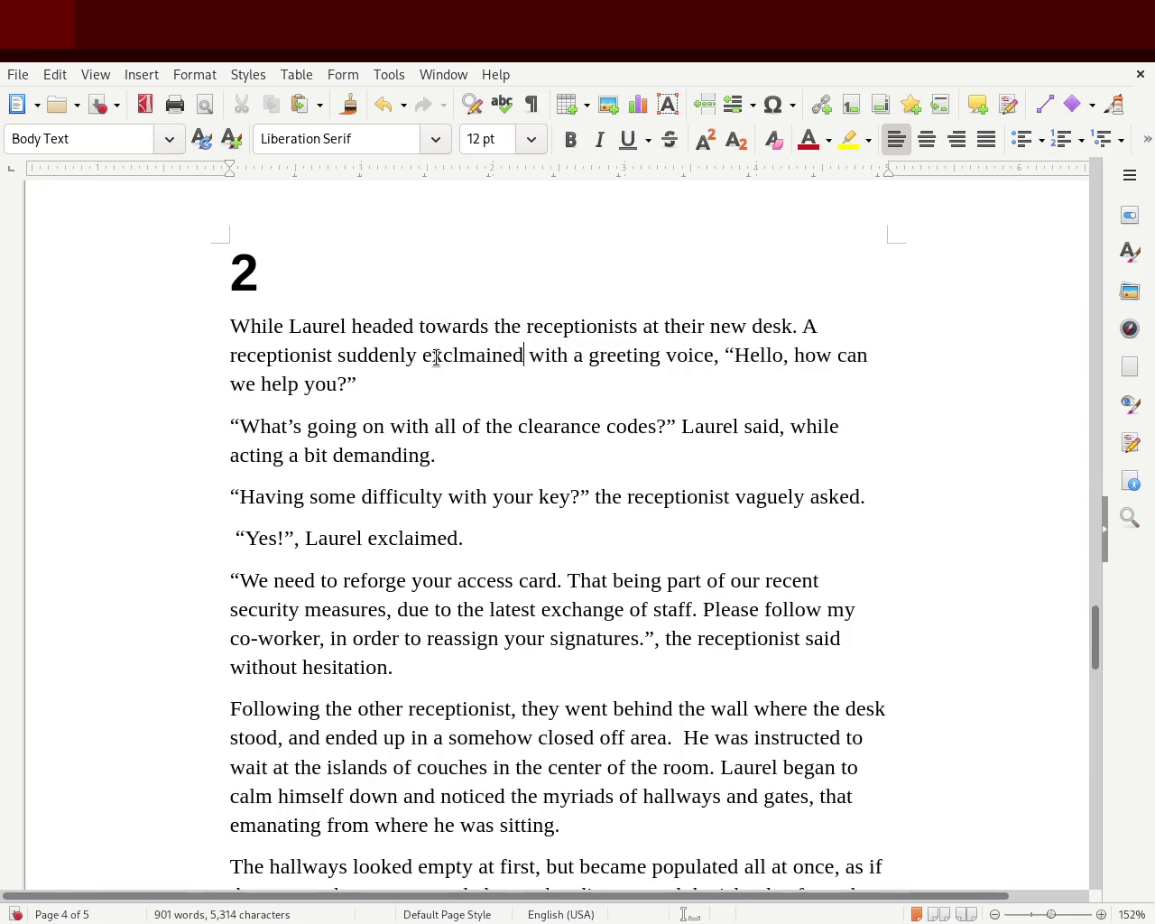
double_click(436, 358)
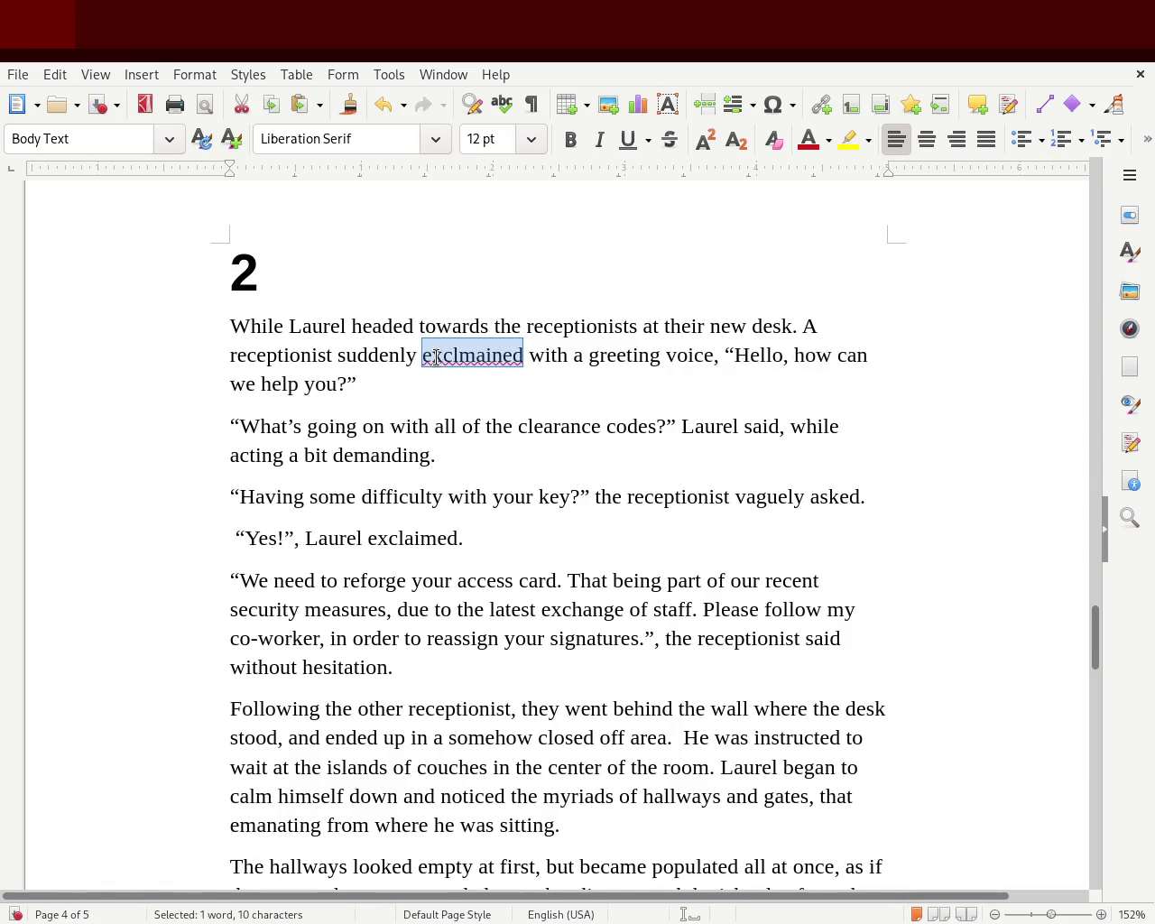
key("BackSpace")
key("BackSpace")
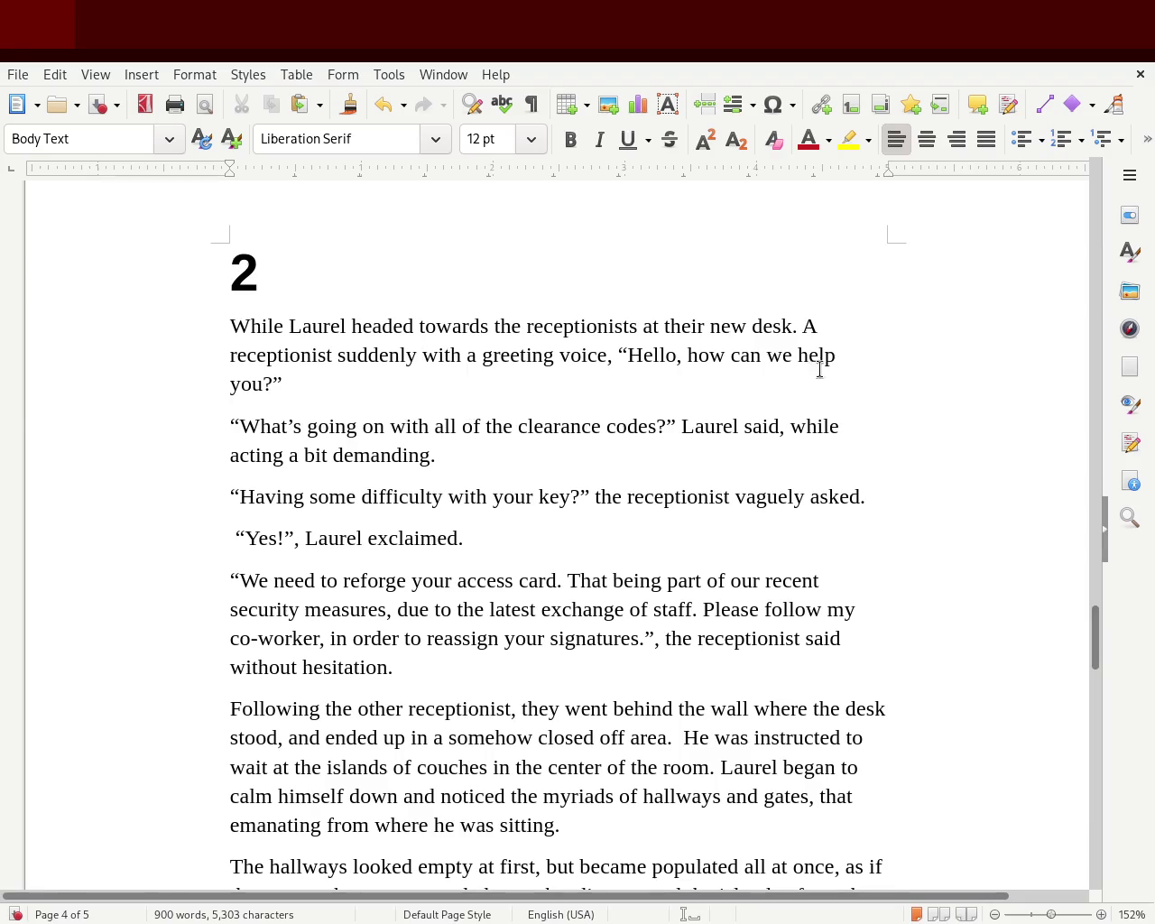
- Join the two sentences by changing 'desk. A' to 'desk, a'
left_click(804, 326)
key("Left")
key("BackSpace")
type(",")
key("Right")
key("Delete")
type("a")
- Remove the words 'with a' after 'suddenly'
left_click(418, 355)
type("him")
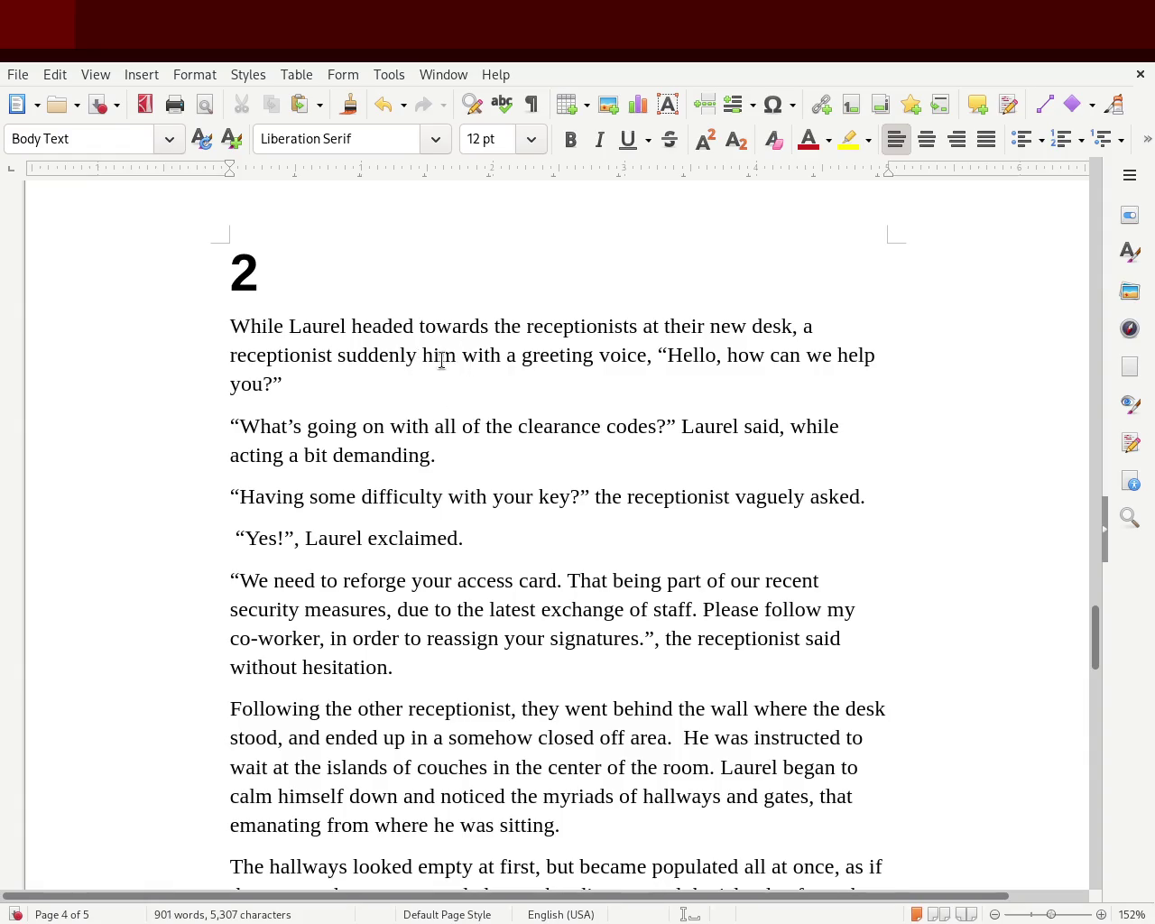
double_click(441, 356)
key("BackSpace")
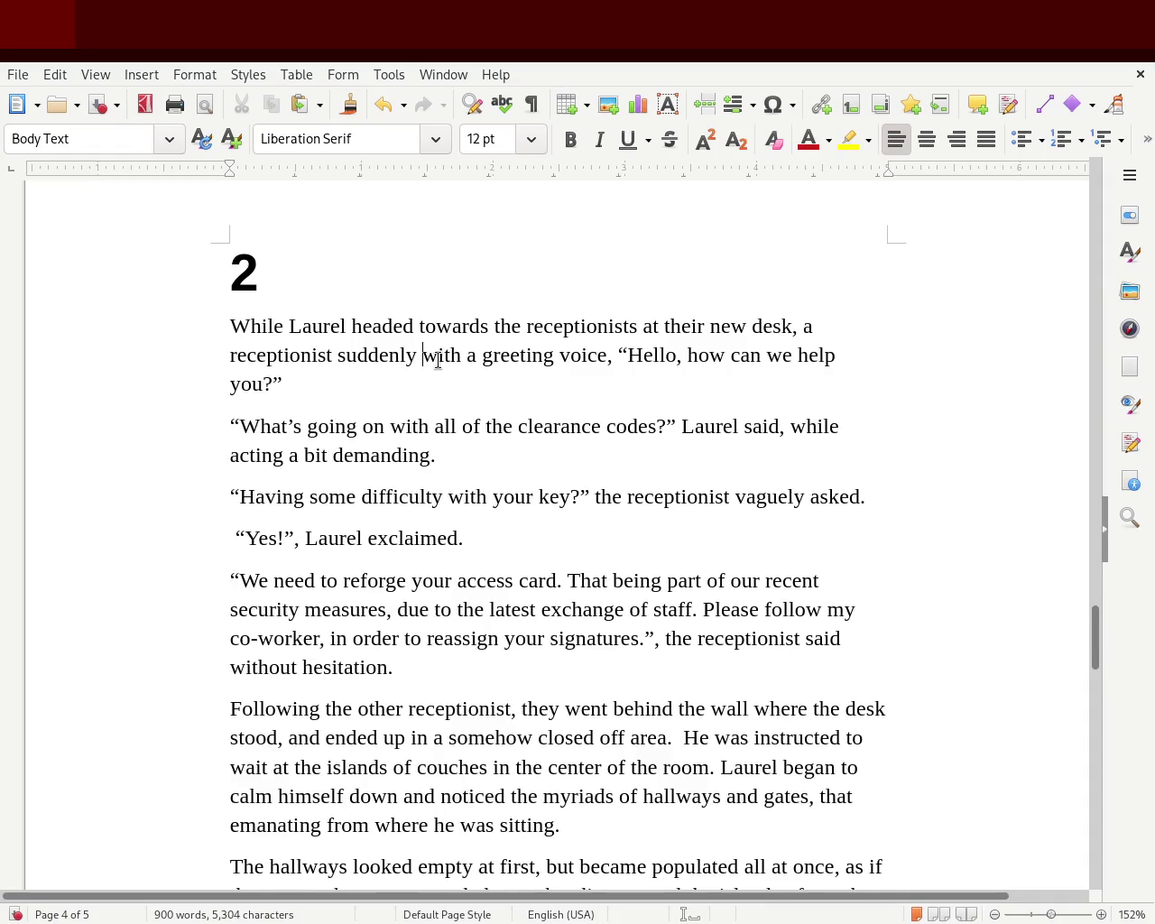
key("Delete")
key("Delete")
key("Delete")
key("Delete")
key("Delete")
key("BackSpace")
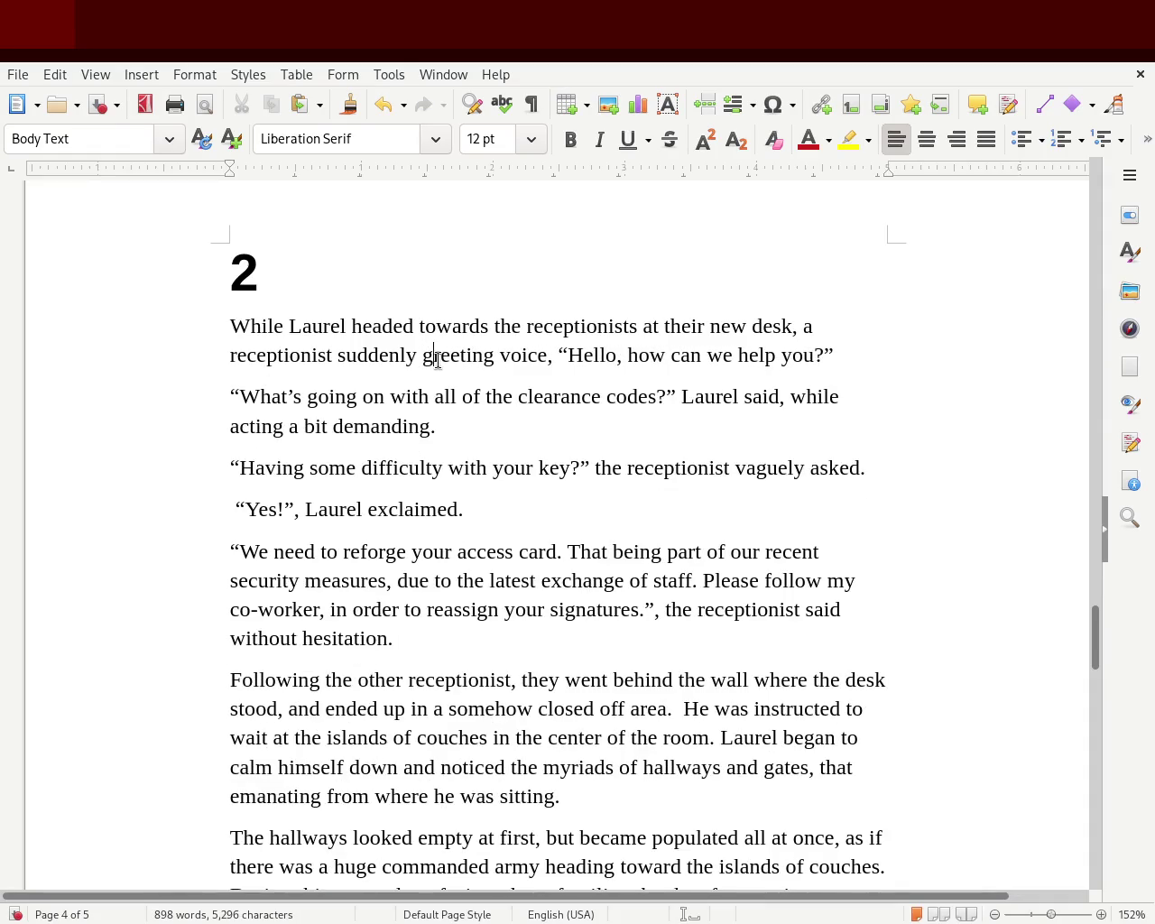
- Change 'greeting' to 'greeted him' and delete the leftover word 'voice'
key("ctrl+Right")
key("BackSpace")
key("BackSpace")
key("BackSpace")
key("BackSpace")
type("ed ")
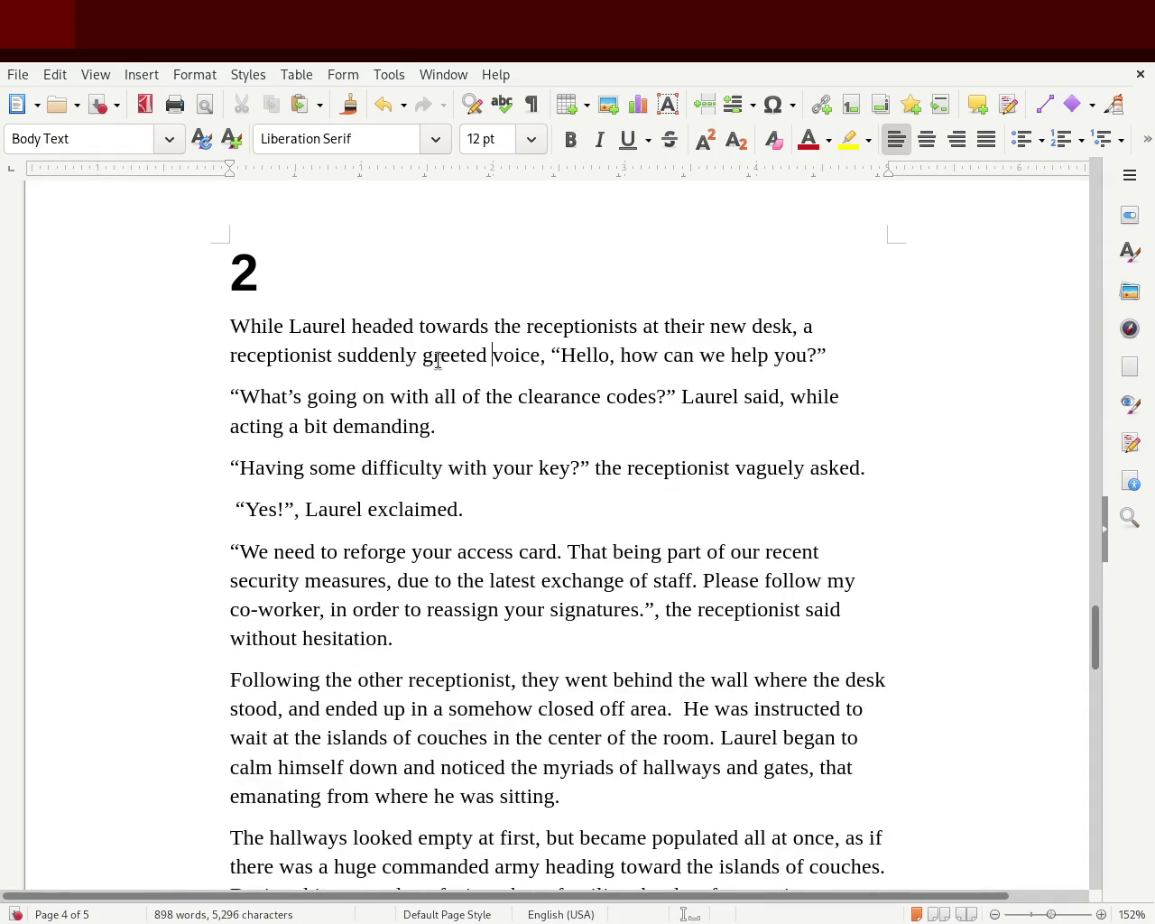
type("him wi")
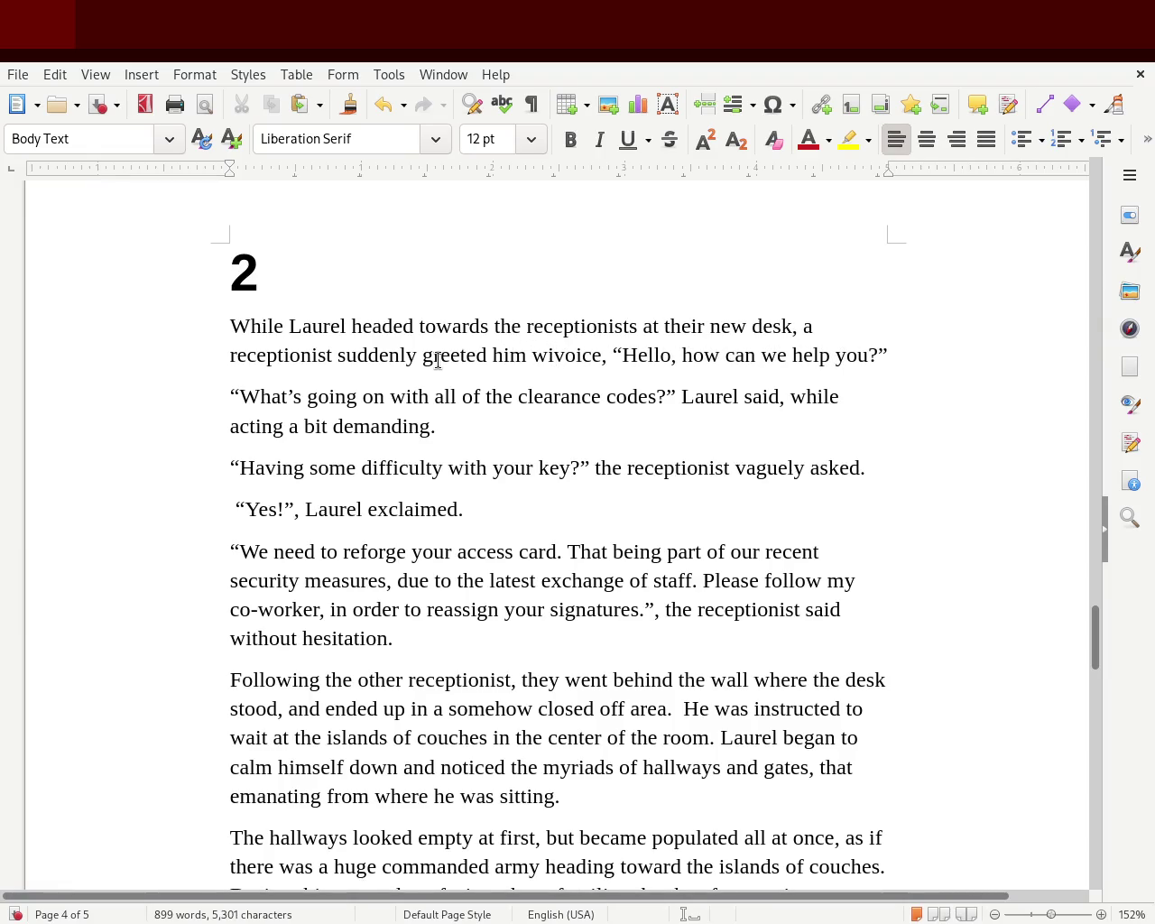
key("BackSpace")
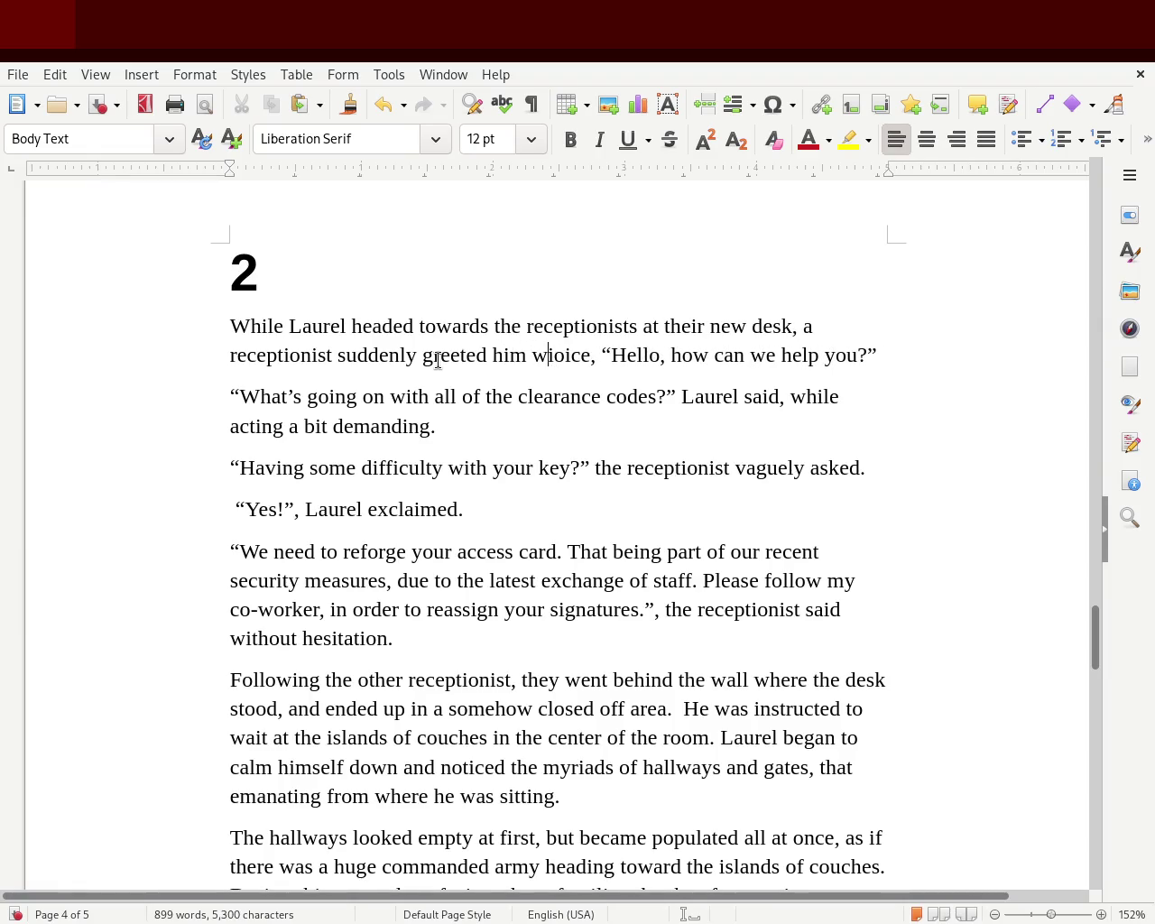
key("Delete")
key("BackSpace")
key("Delete")
key("Delete")
key("Delete")
key("Delete")
key("BackSpace")
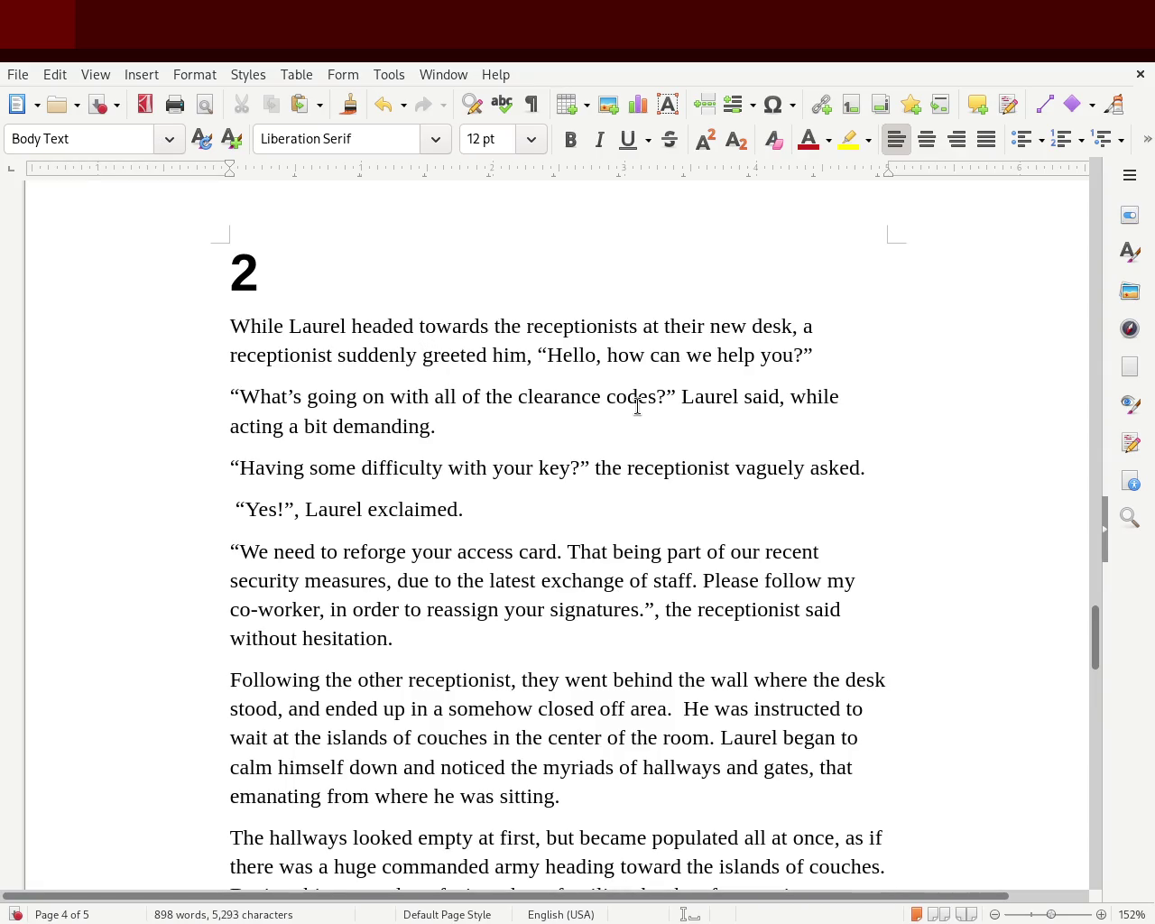
key("Delete")
scroll(1093, 659, "down", 3)
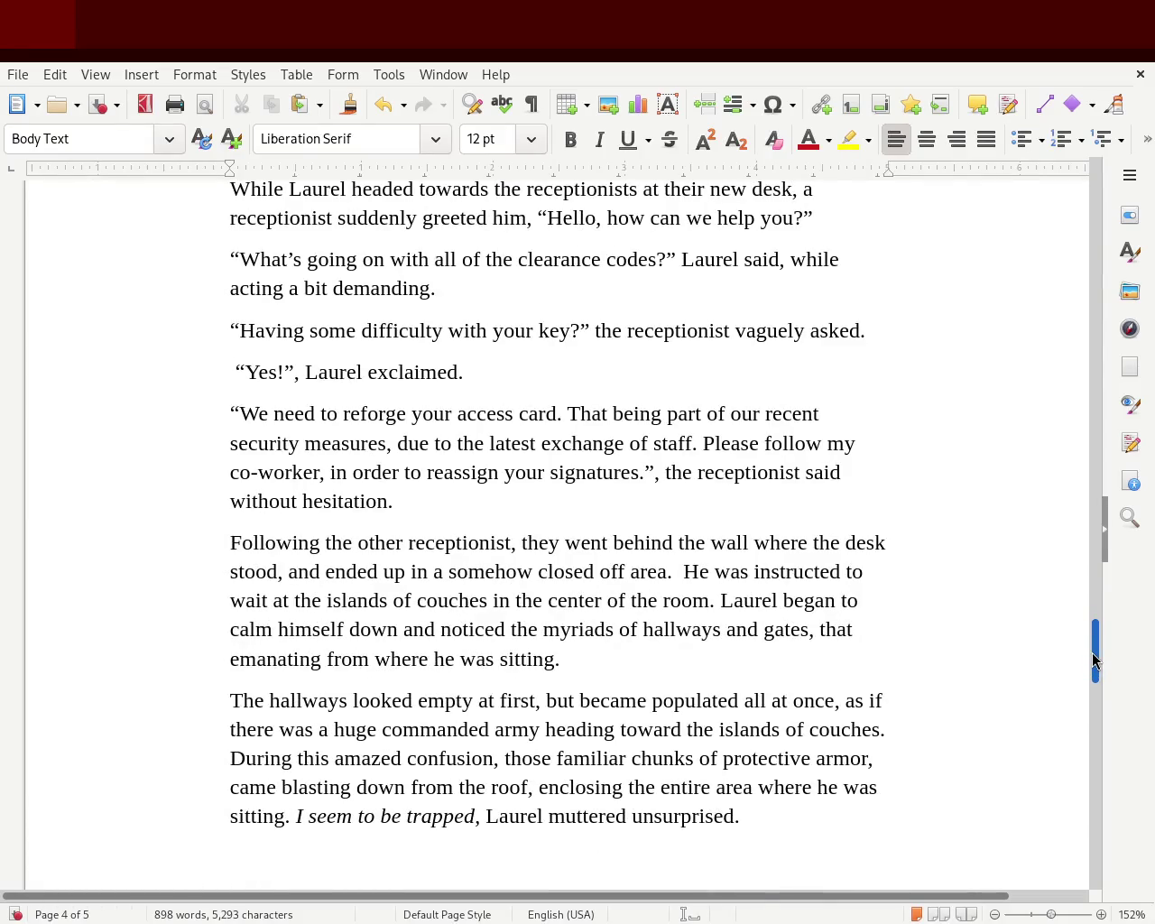
left_click_drag(1093, 660, 1091, 664)
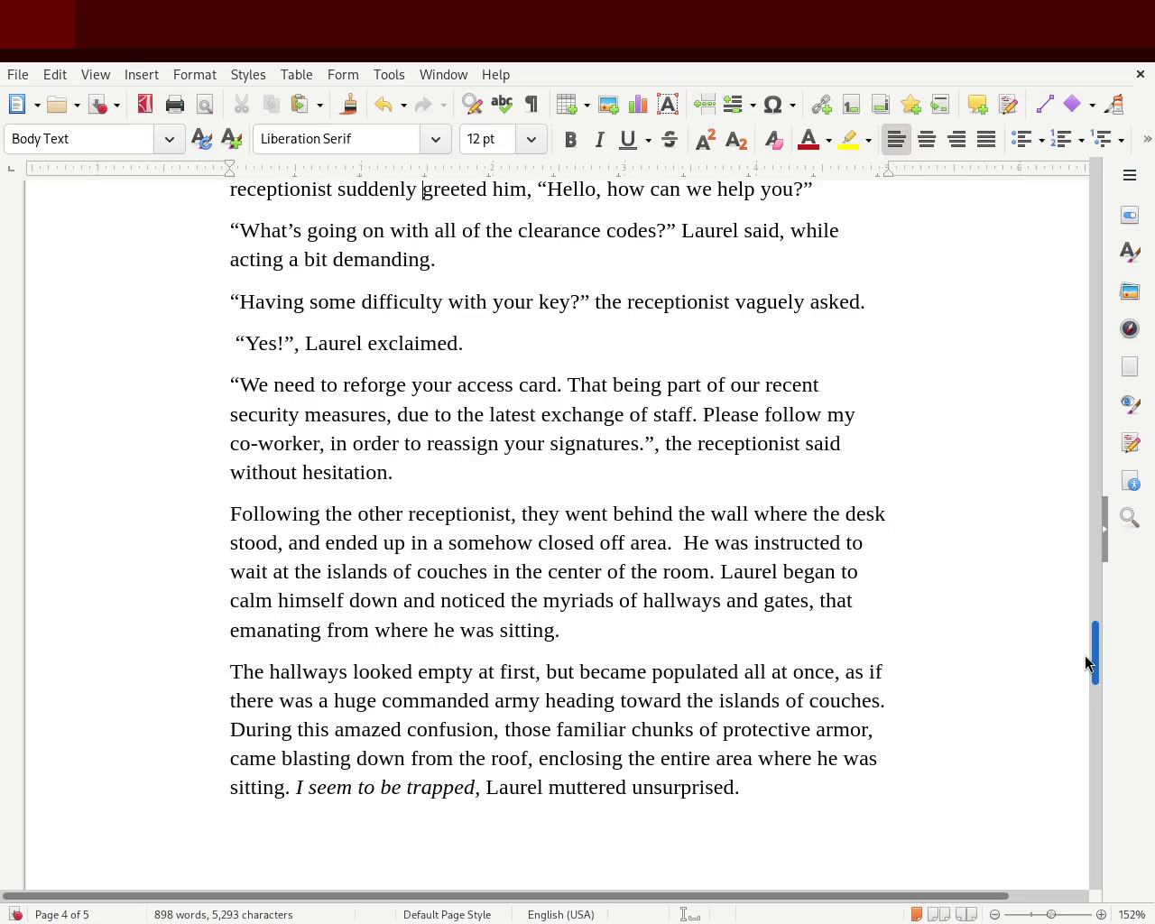
left_click_drag(1085, 656, 1082, 700)
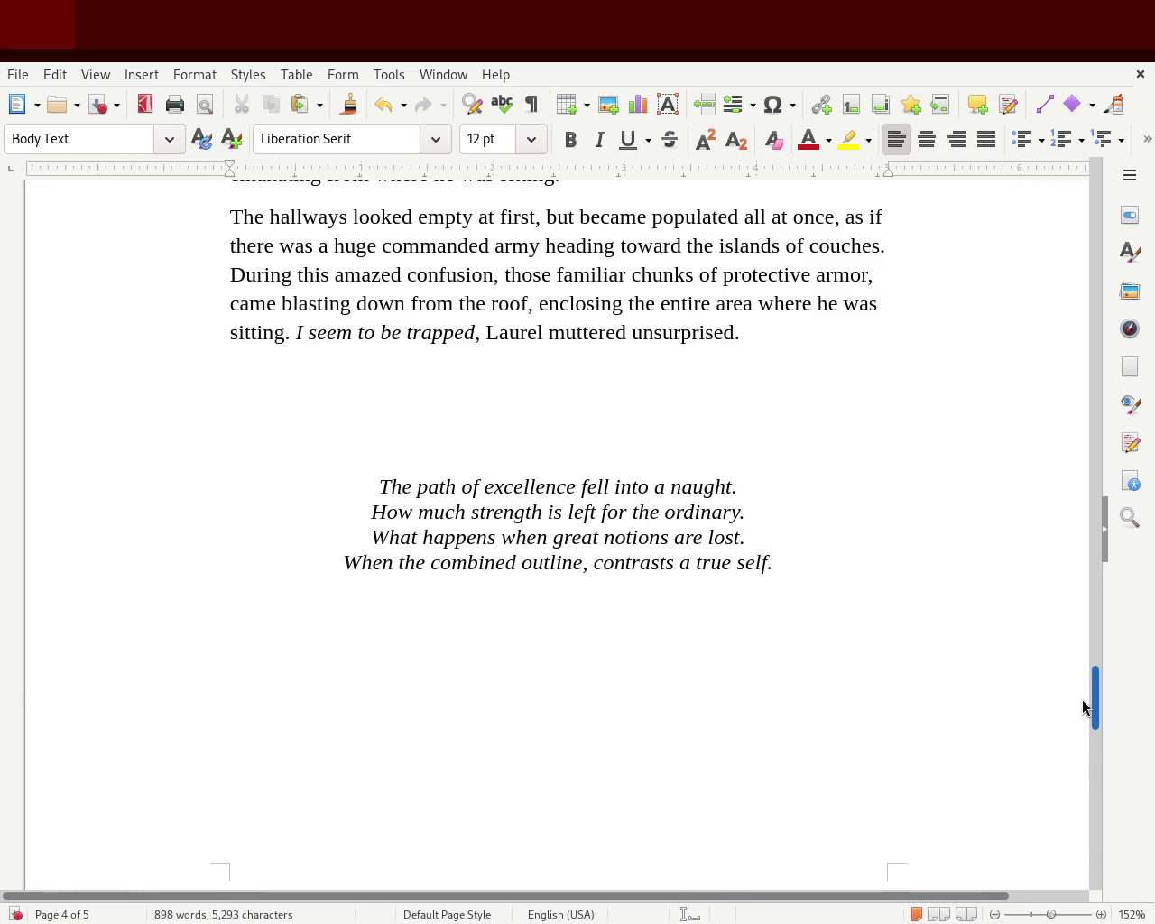
mouse_move(1081, 700)
left_mouse_down()
mouse_move(1101, 818)
mouse_move(1126, 180)
left_mouse_up()
- Save the revised manuscript with Ctrl+S and scroll down toward chapter 1
key("ctrl+s")
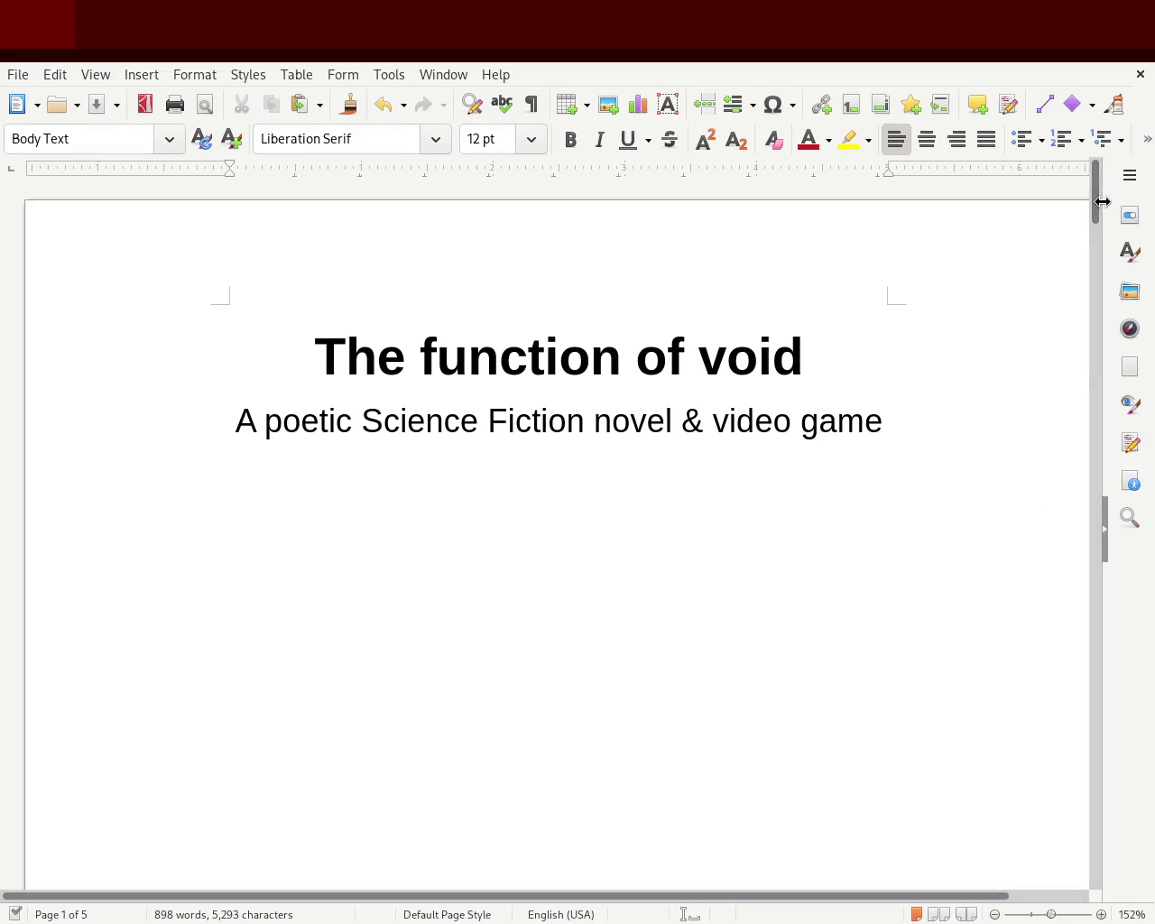
left_click_drag(1095, 194, 1095, 481)
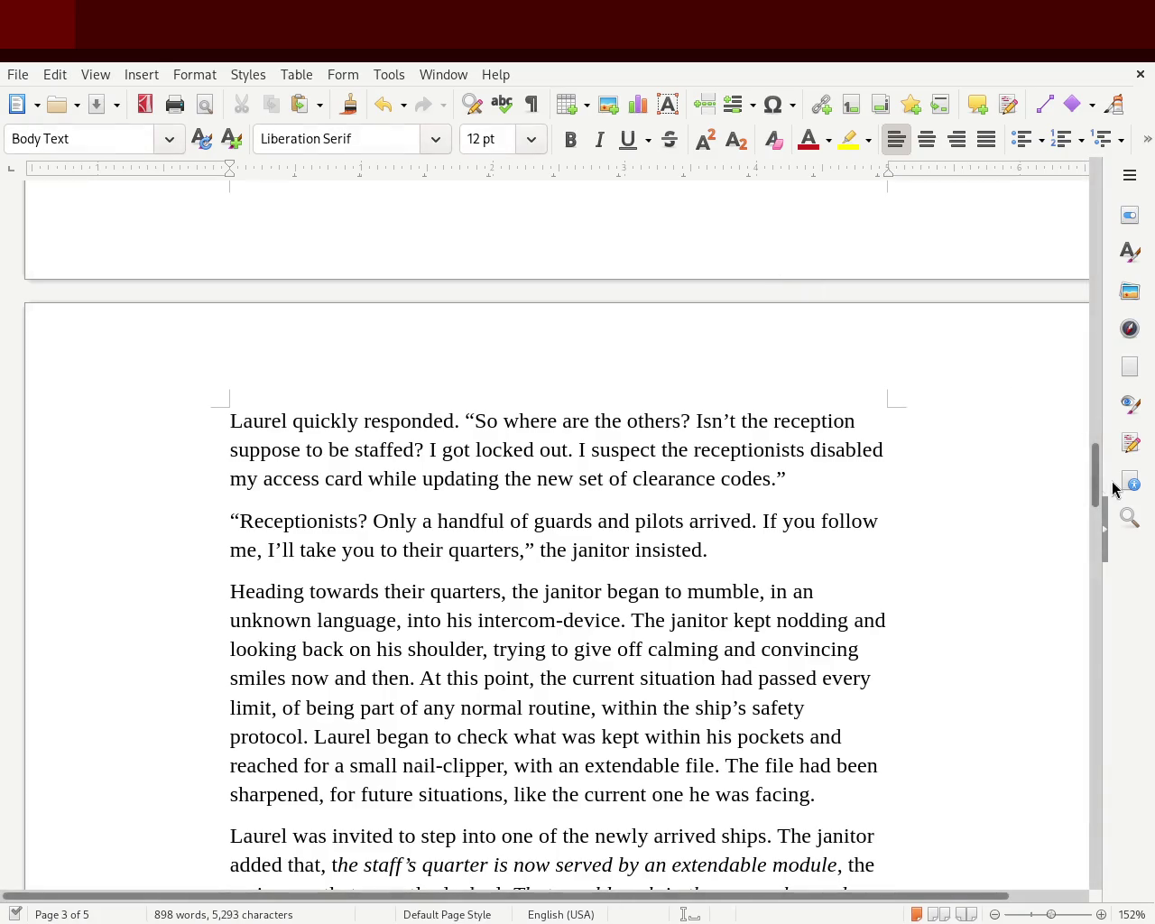
scroll(1097, 487, "down", 1)
left_click_drag(1098, 494, 1101, 206)
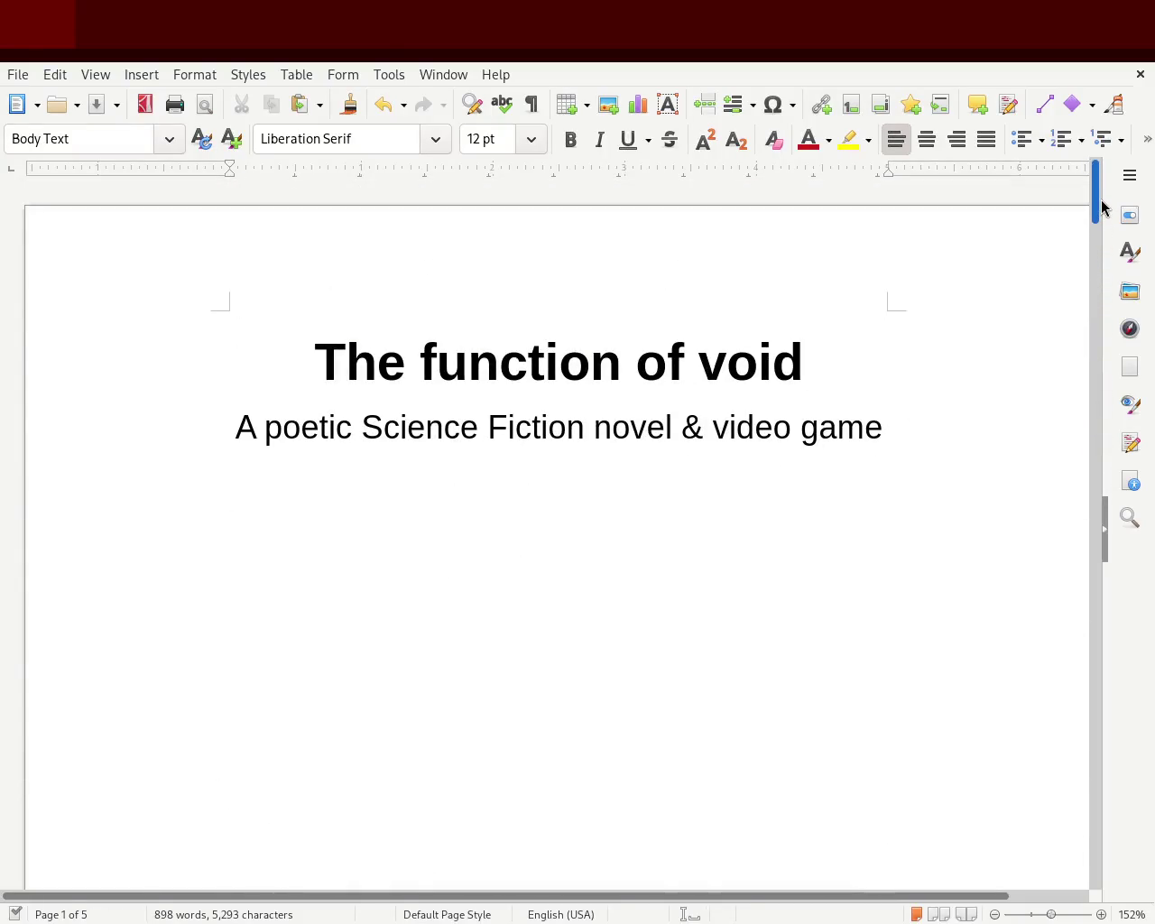
left_click_drag(1101, 206, 1099, 218)
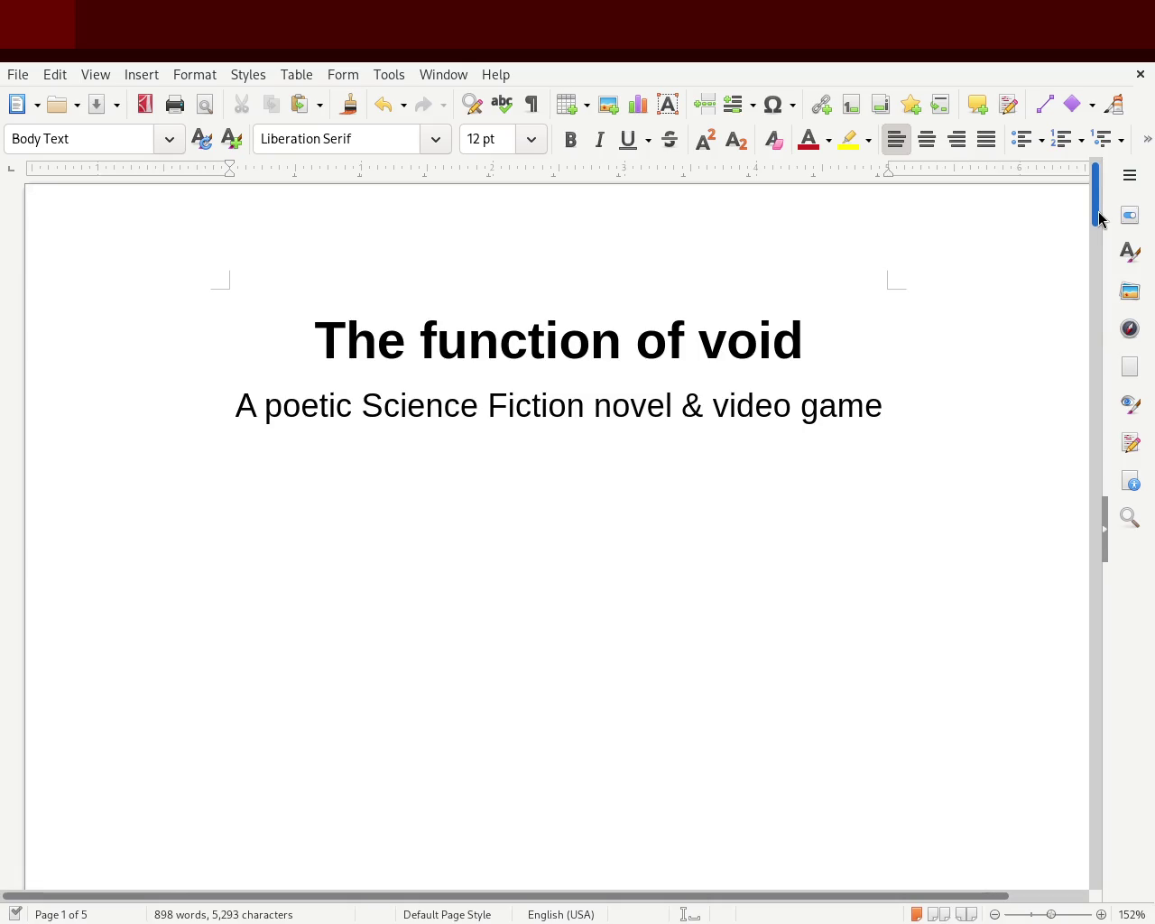
left_click_drag(1099, 215, 1099, 217)
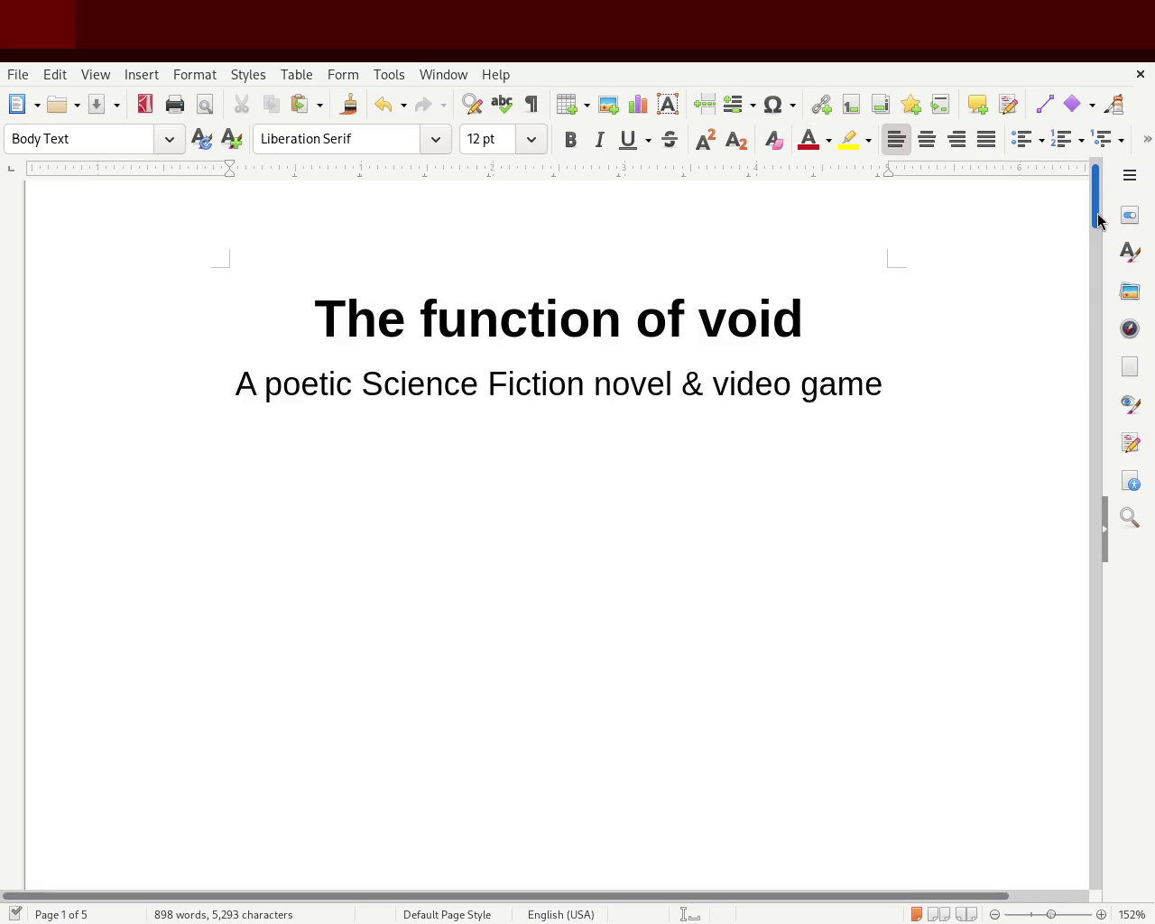
left_click_drag(1099, 219, 1043, 376)
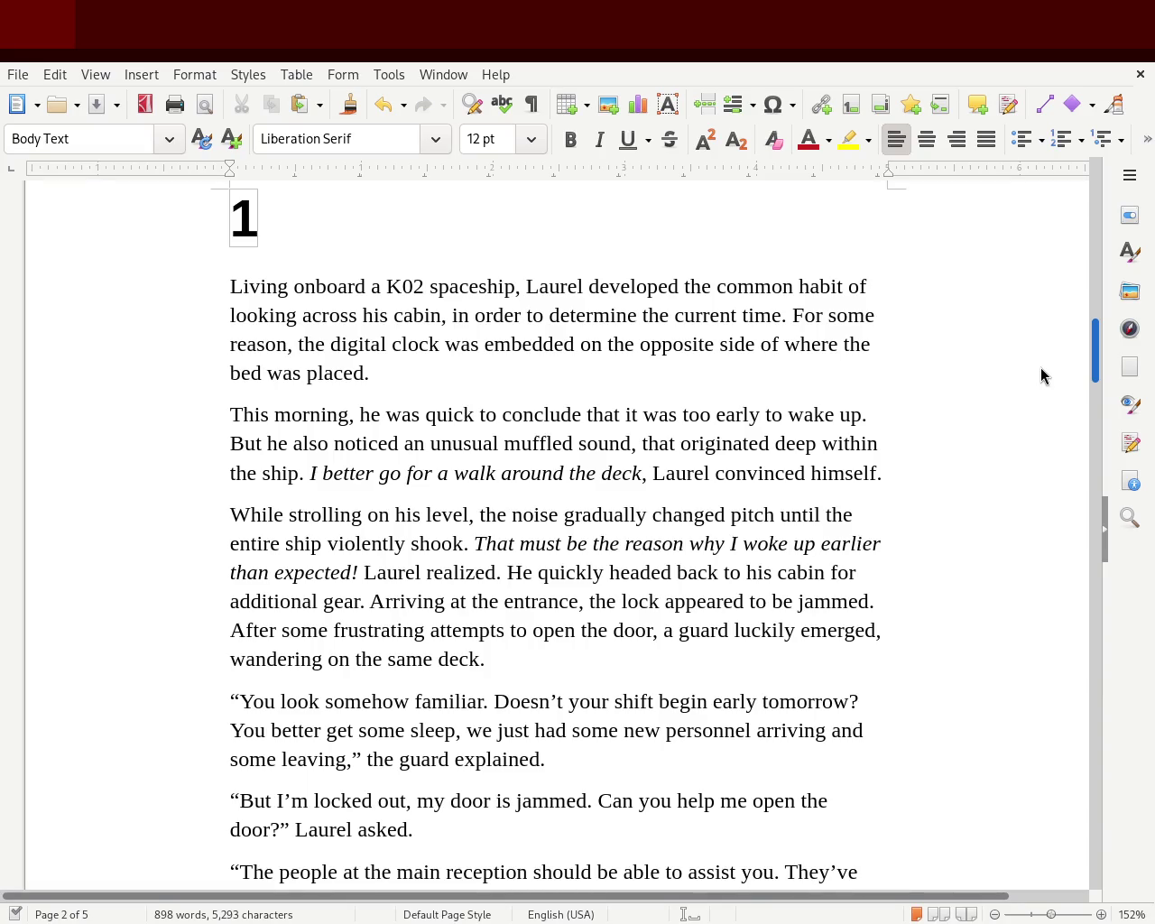
scroll(1039, 374, "down", 1)
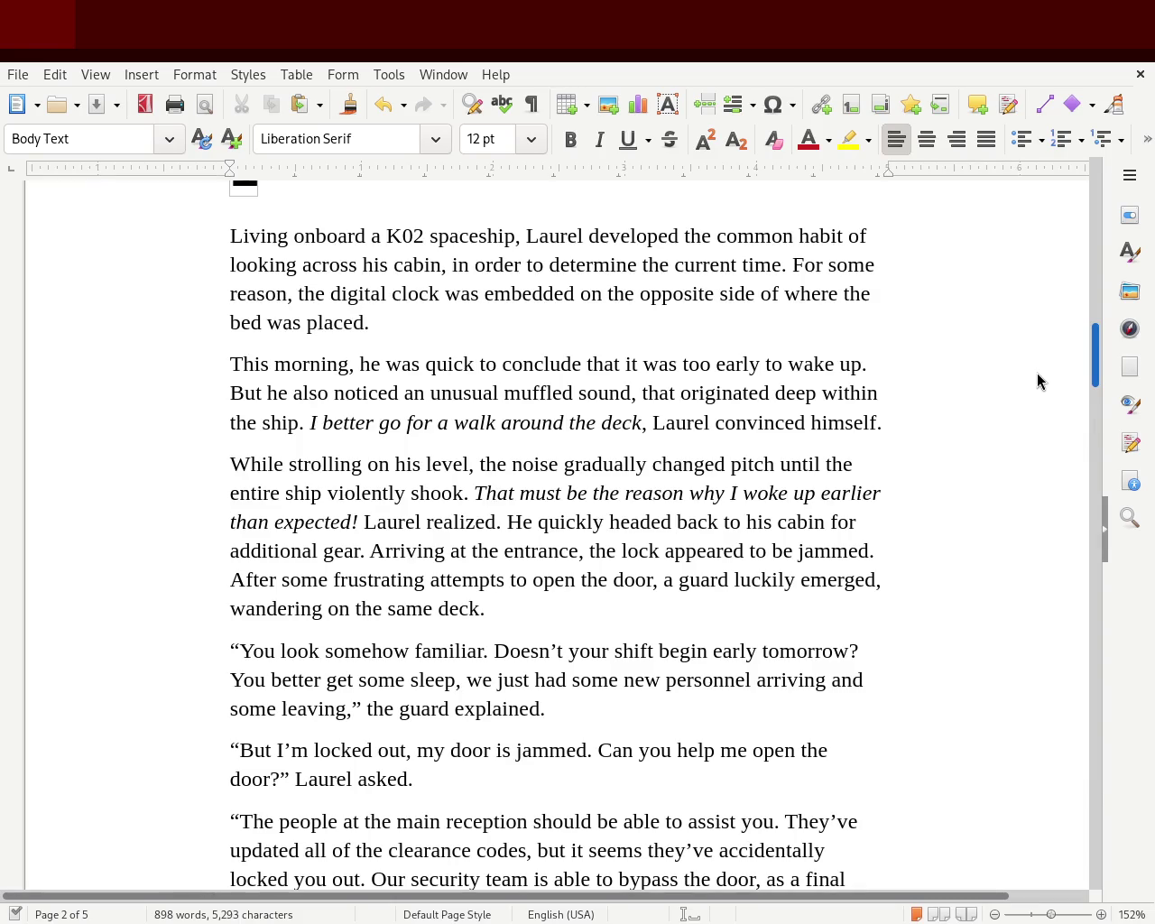
scroll(1037, 372, "down", 1)
scroll(1035, 378, "down", 1)
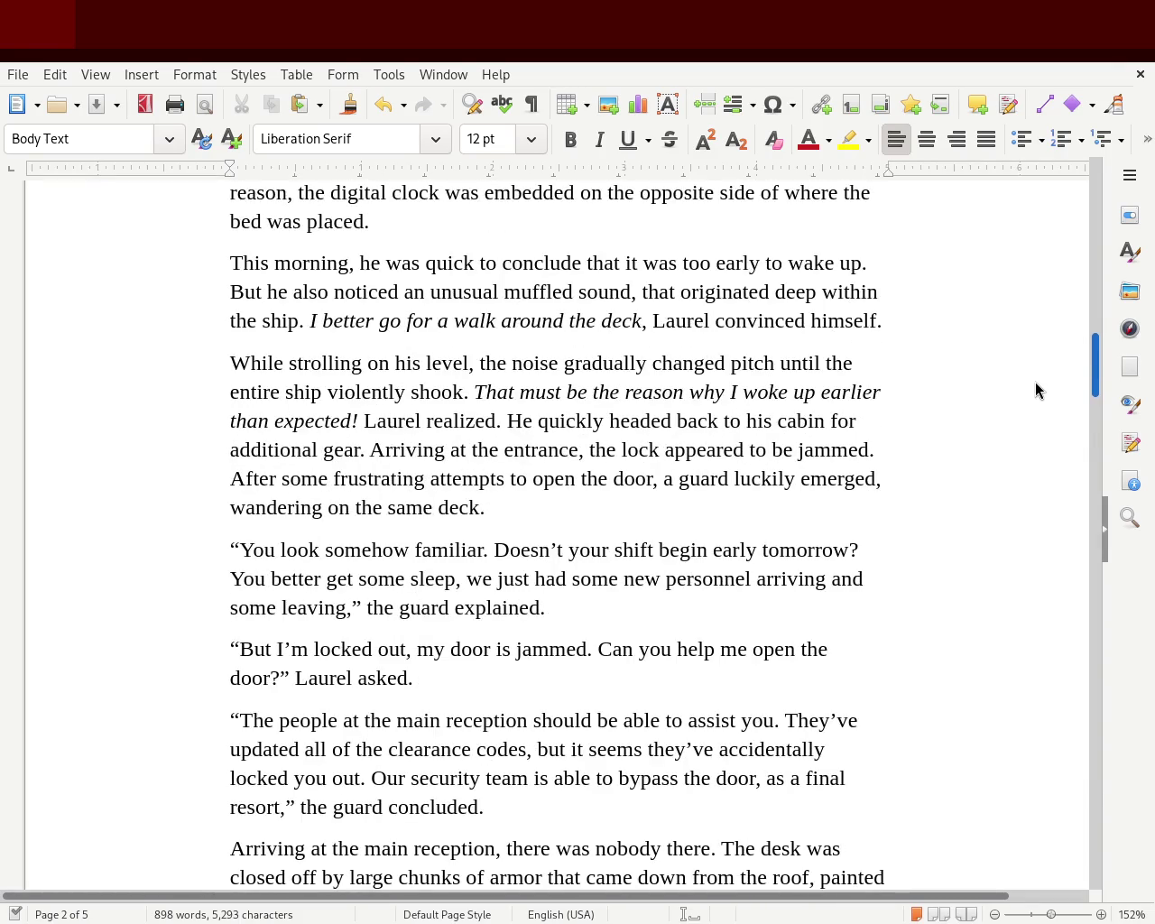
scroll(1035, 382, "down", 1)
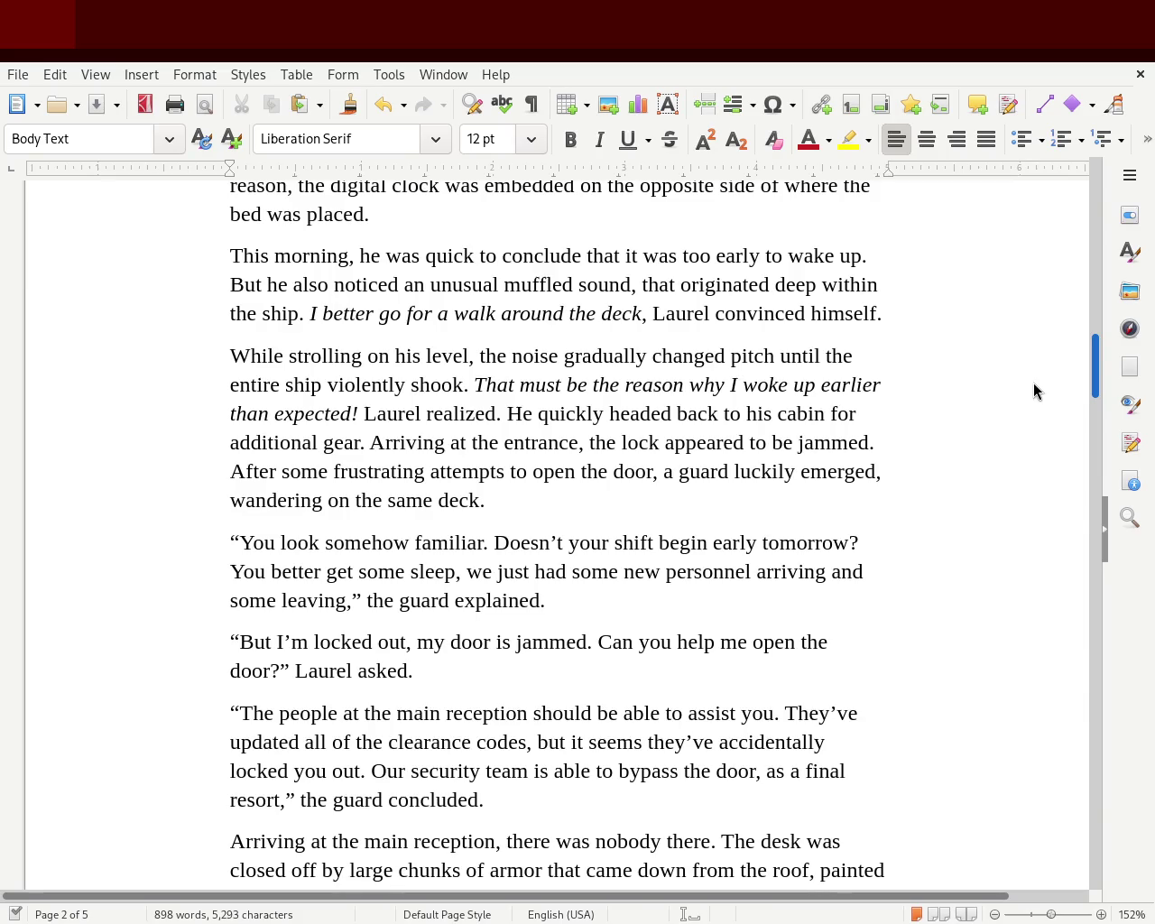
scroll(1033, 390, "down", 2)
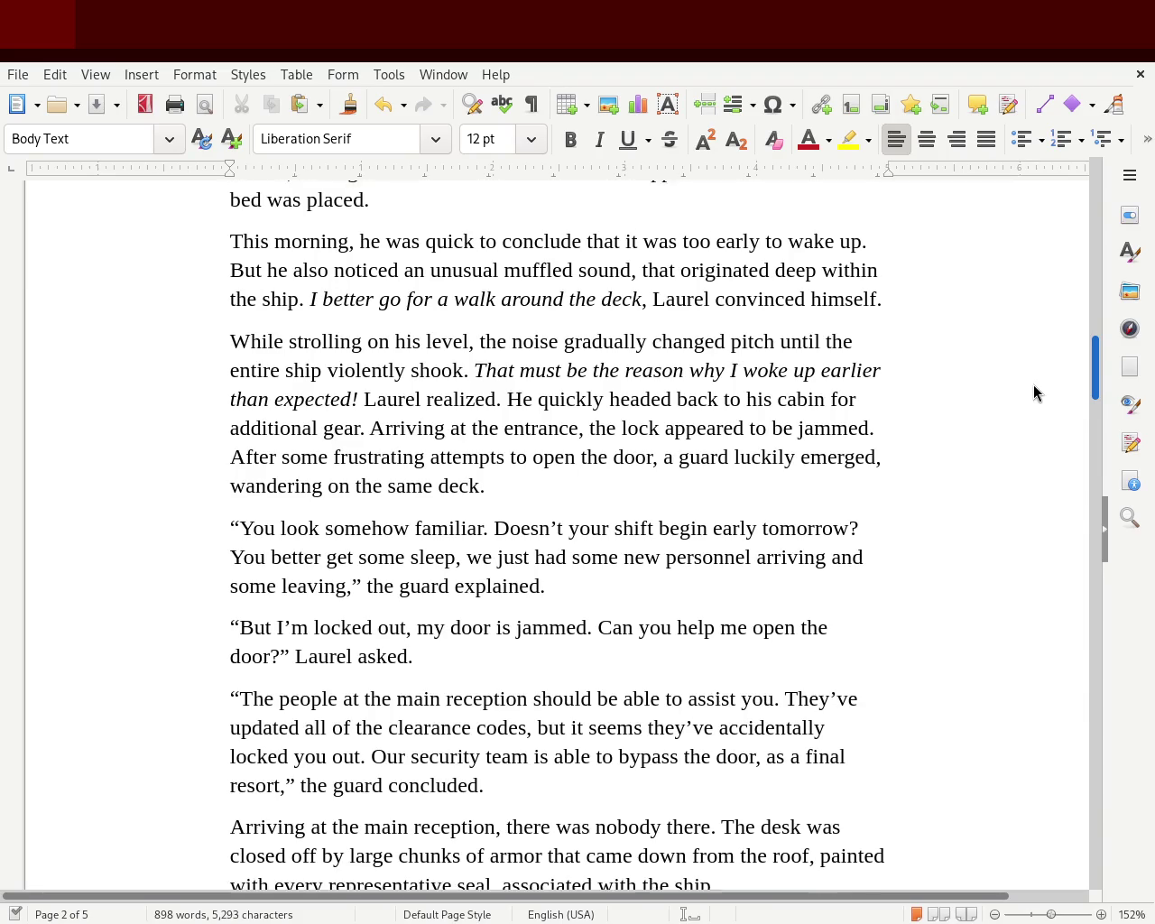
scroll(1030, 394, "down", 1)
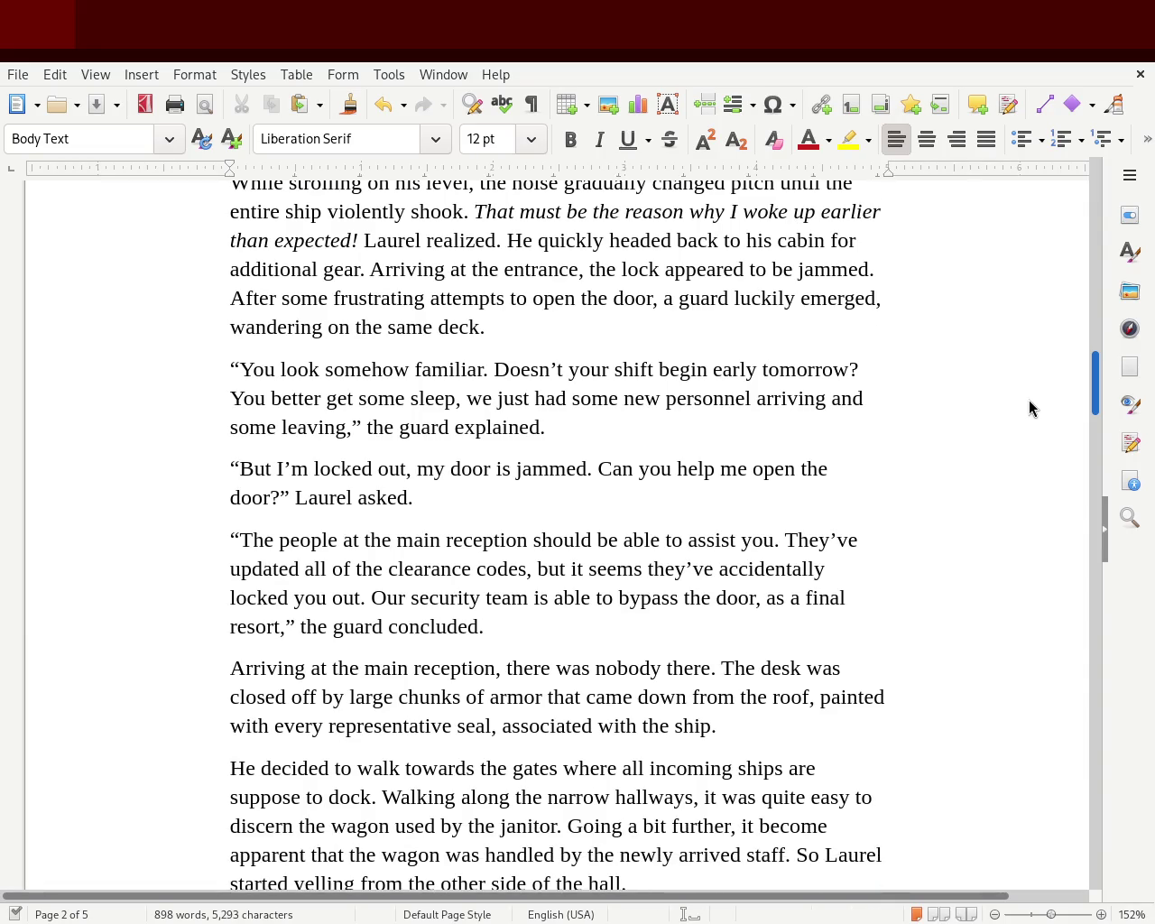
scroll(1028, 399, "down", 1)
scroll(1027, 408, "down", 1)
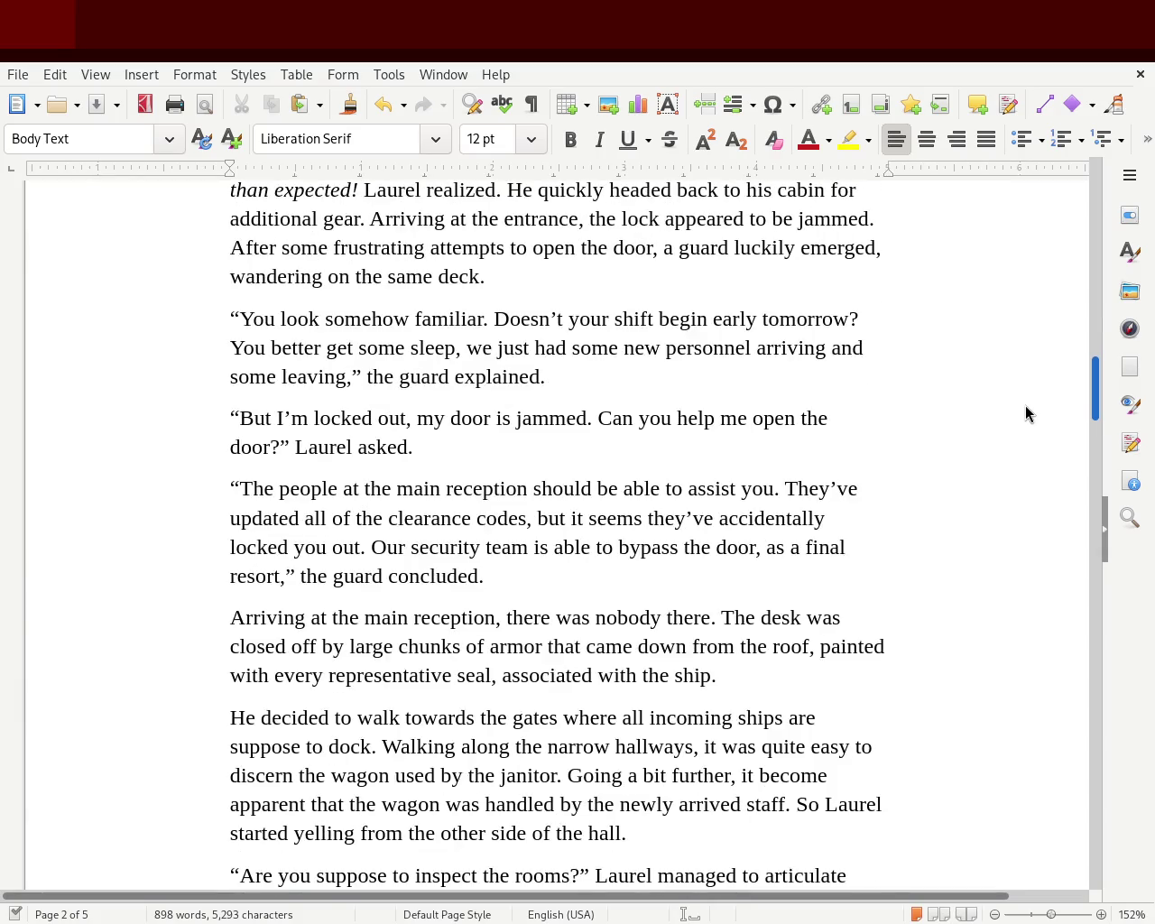
scroll(1025, 413, "down", 1)
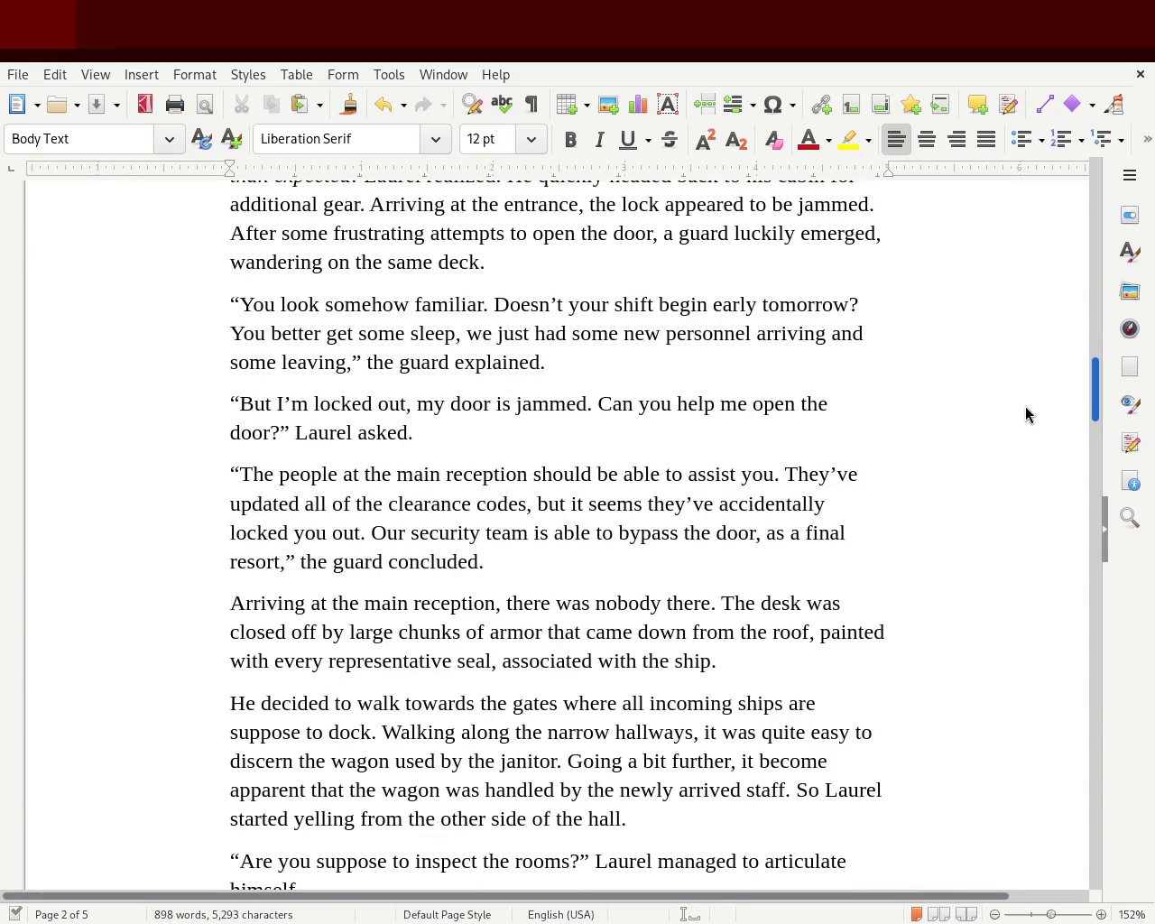
scroll(1025, 413, "down", 2)
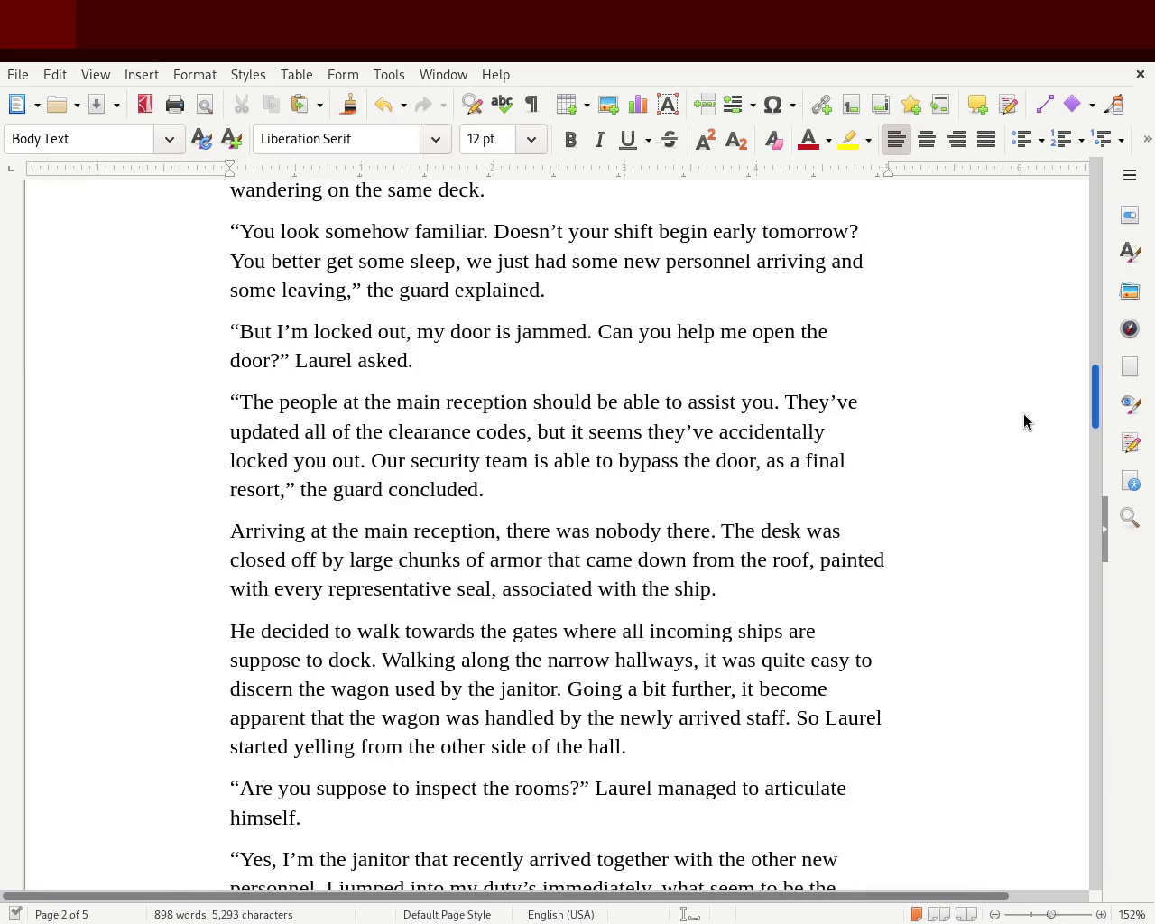
scroll(1023, 413, "down", 2)
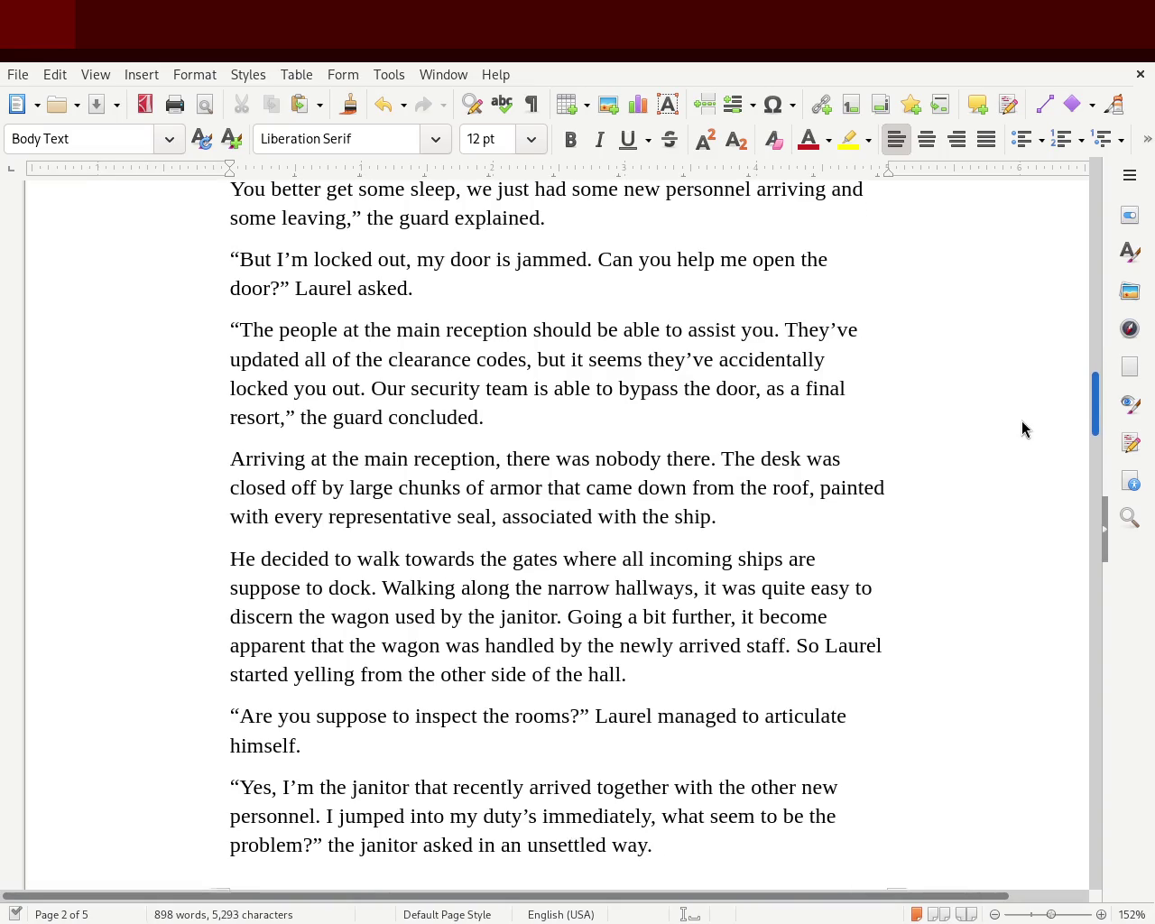
scroll(1021, 420, "down", 5)
scroll(1015, 446, "up", 2)
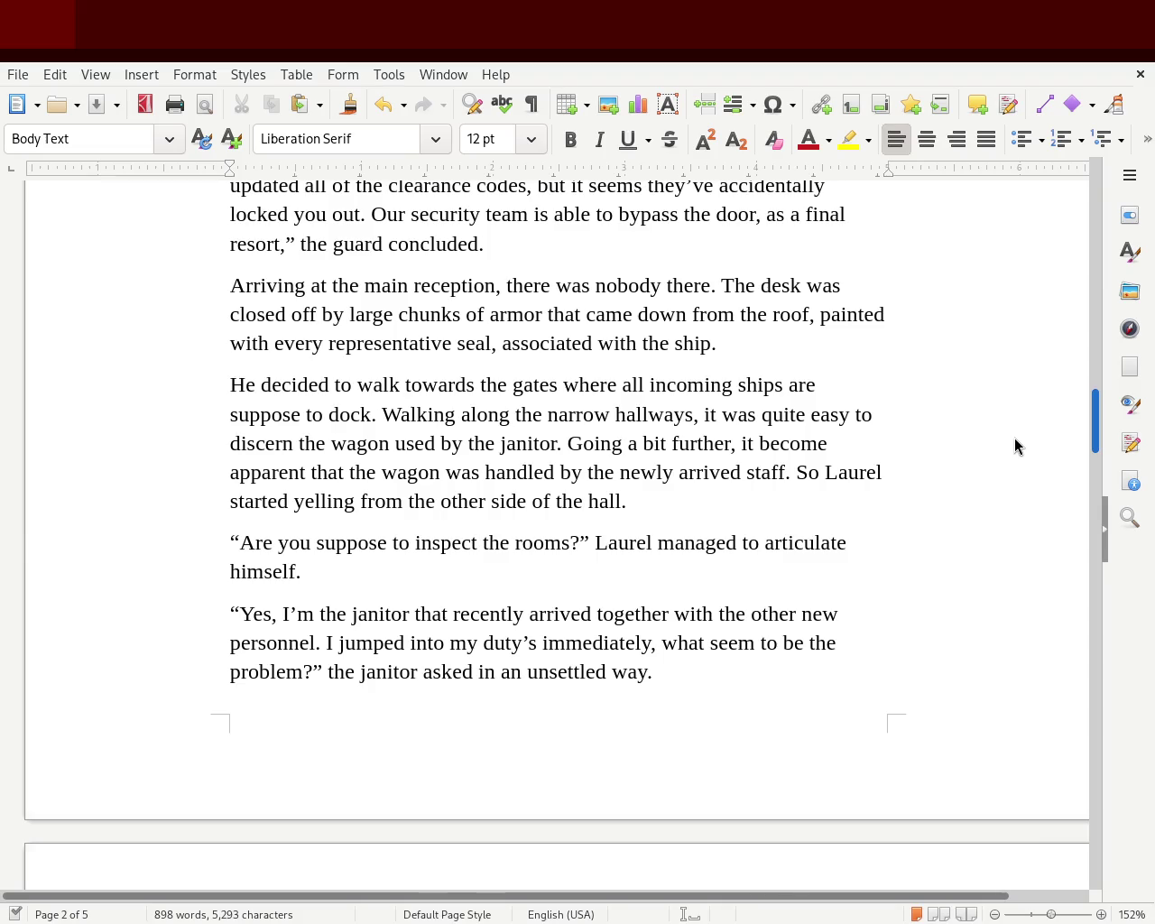
scroll(1013, 456, "down", 5)
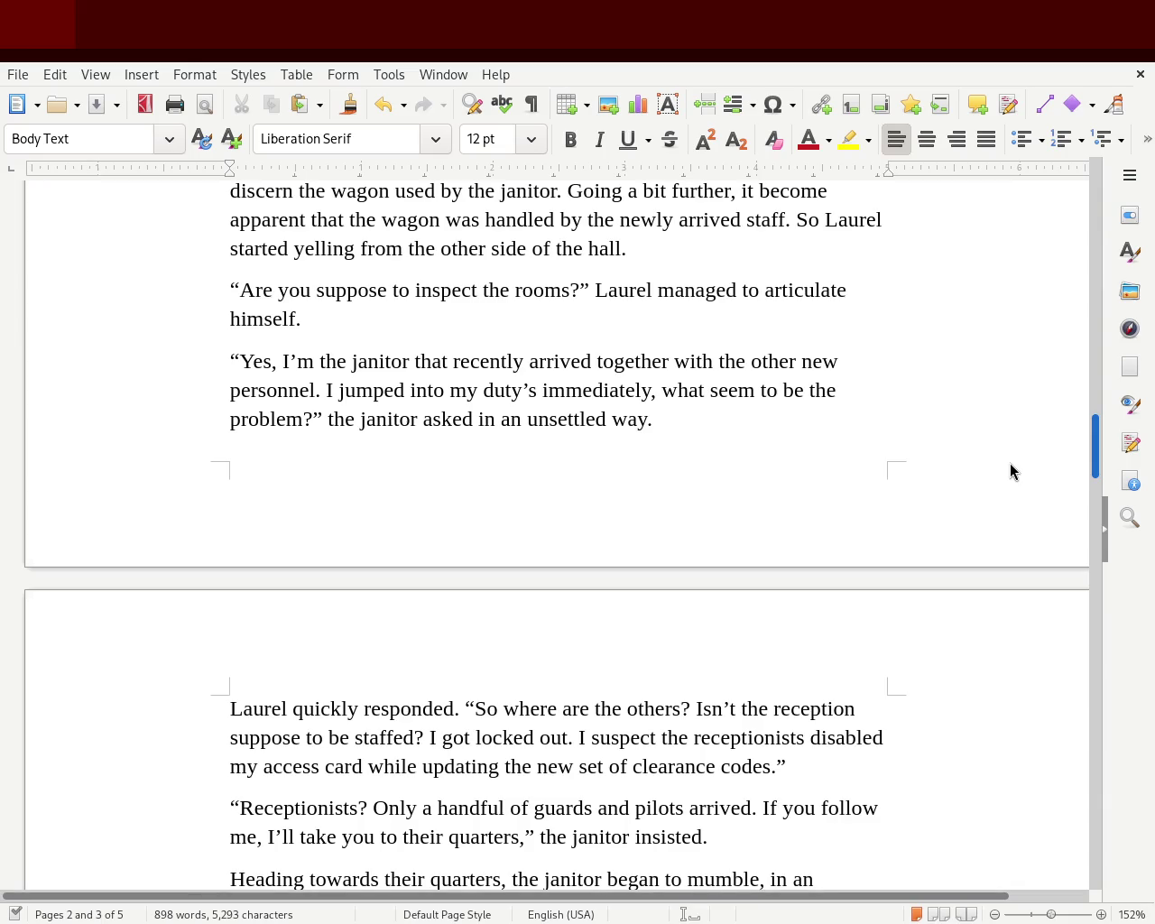
scroll(1009, 469, "down", 5)
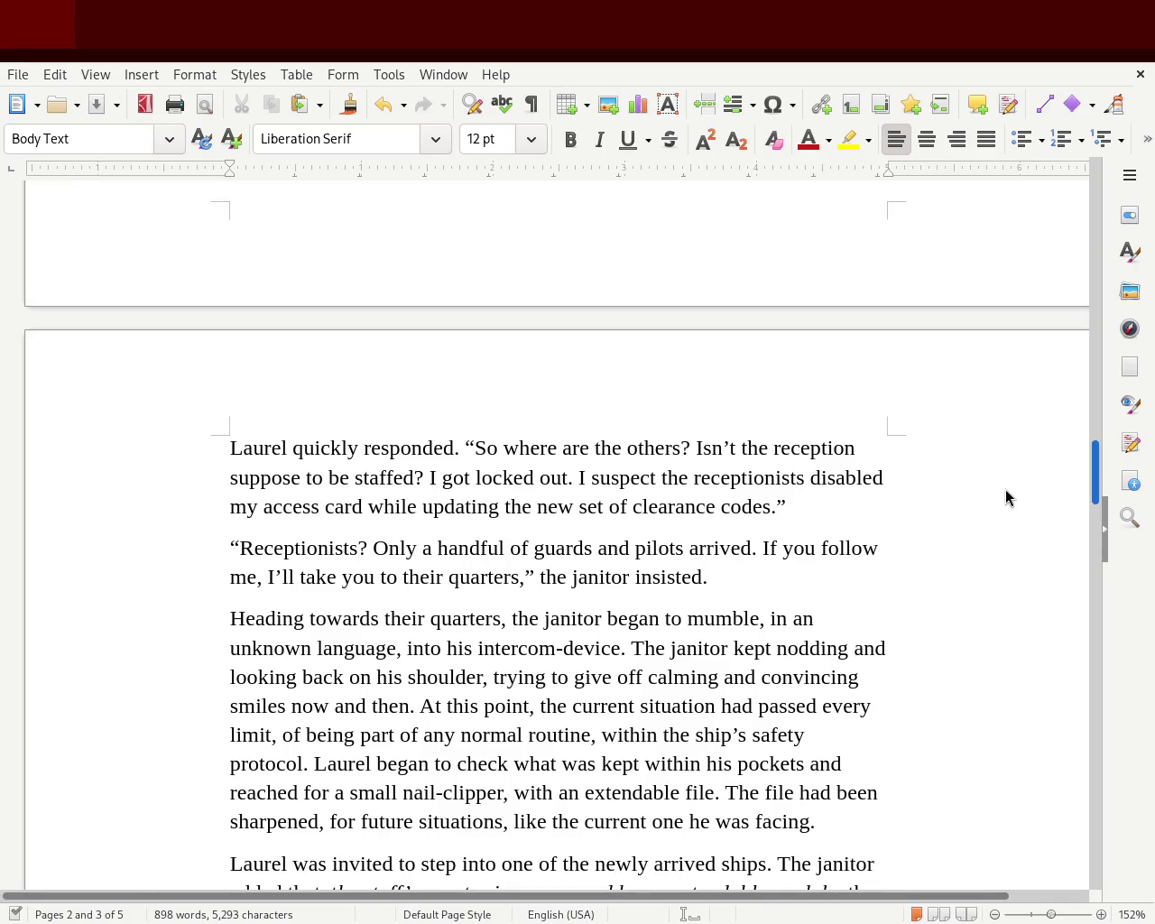
scroll(1005, 492, "down", 2)
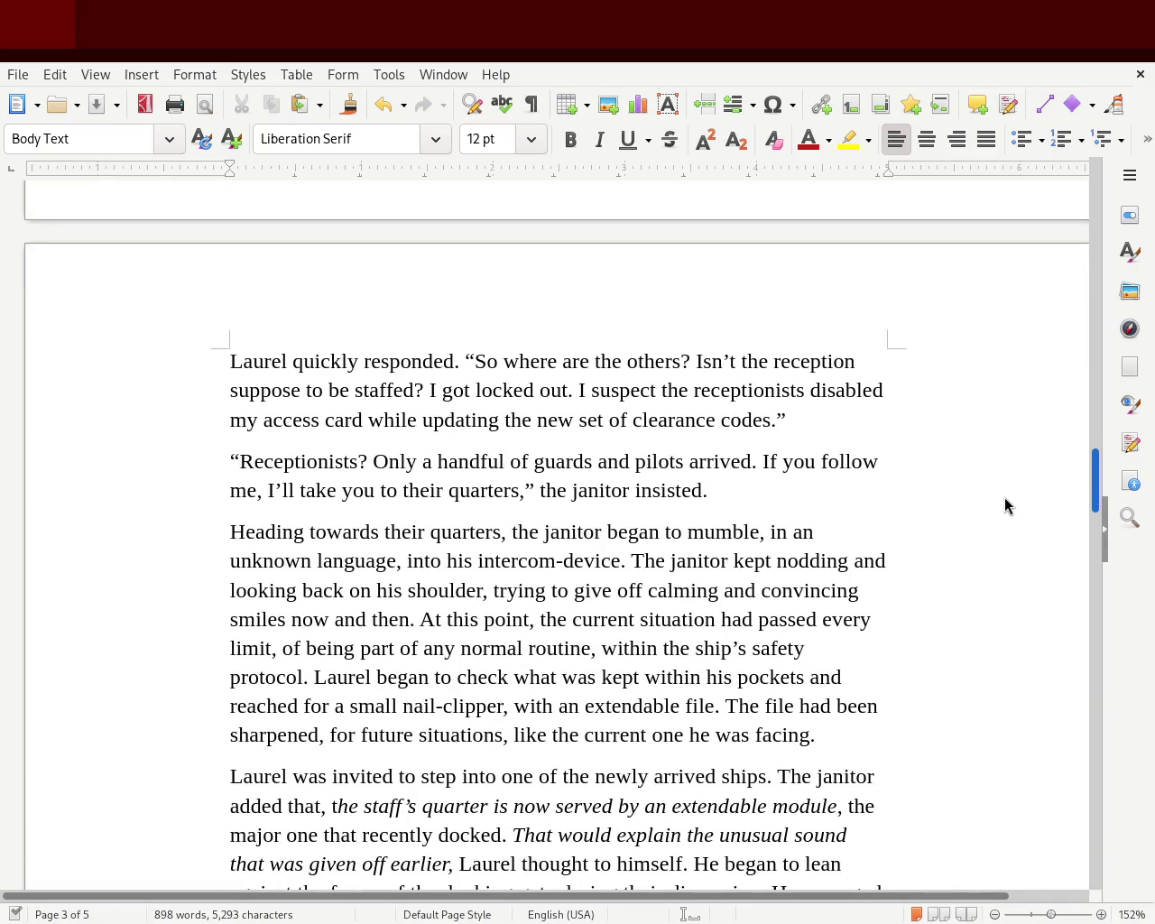
scroll(1004, 497, "down", 1)
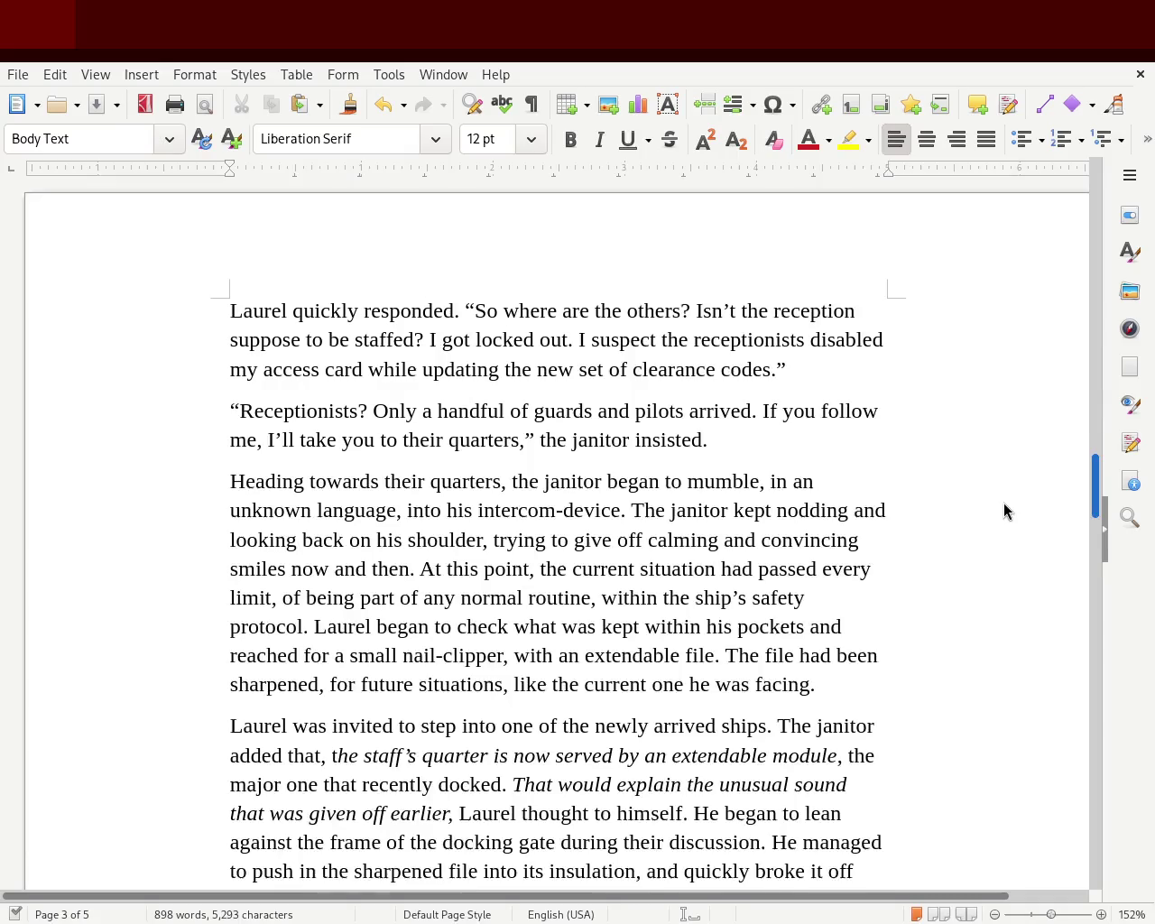
scroll(1003, 503, "down", 2)
scroll(1002, 514, "down", 2)
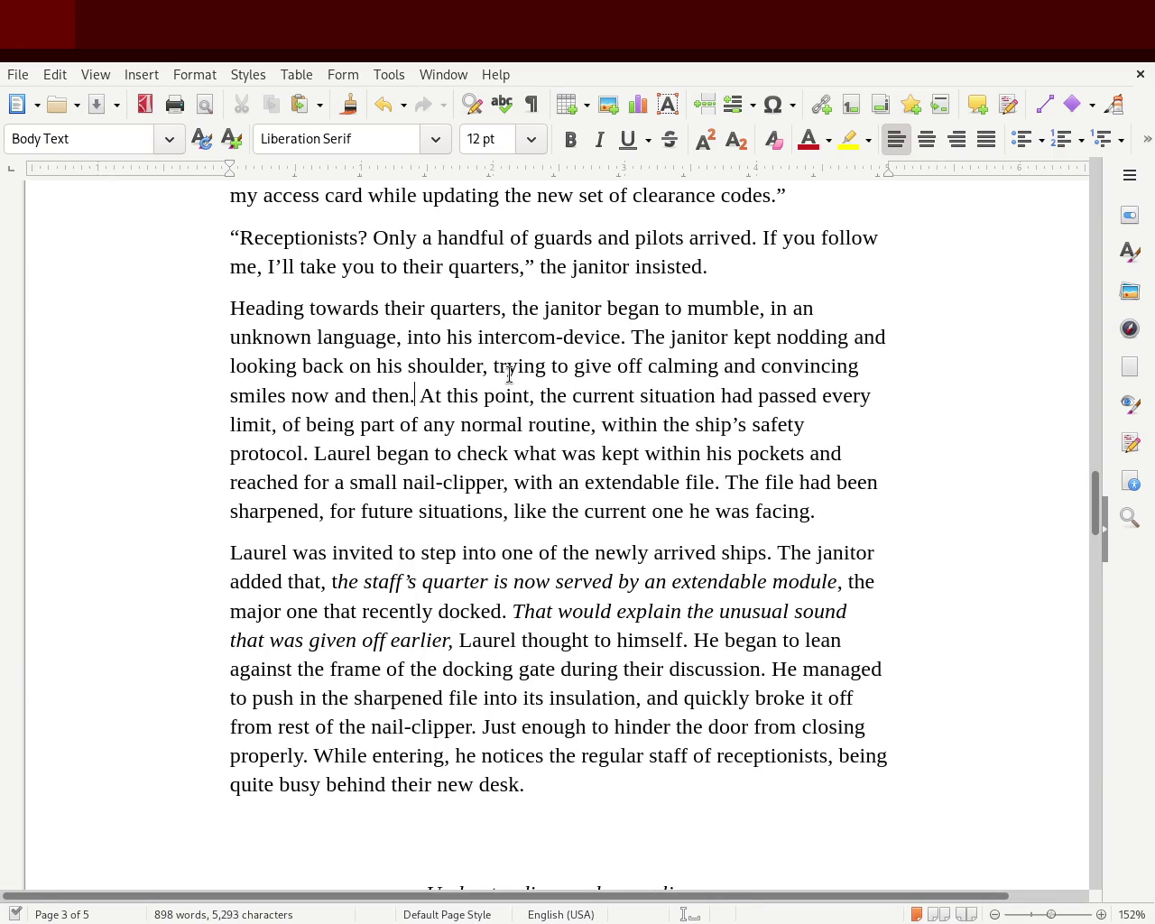
- Start new paragraphs at 'At this point…' and 'He began to lean…' in chapter 1
key("Right")
key("Return")
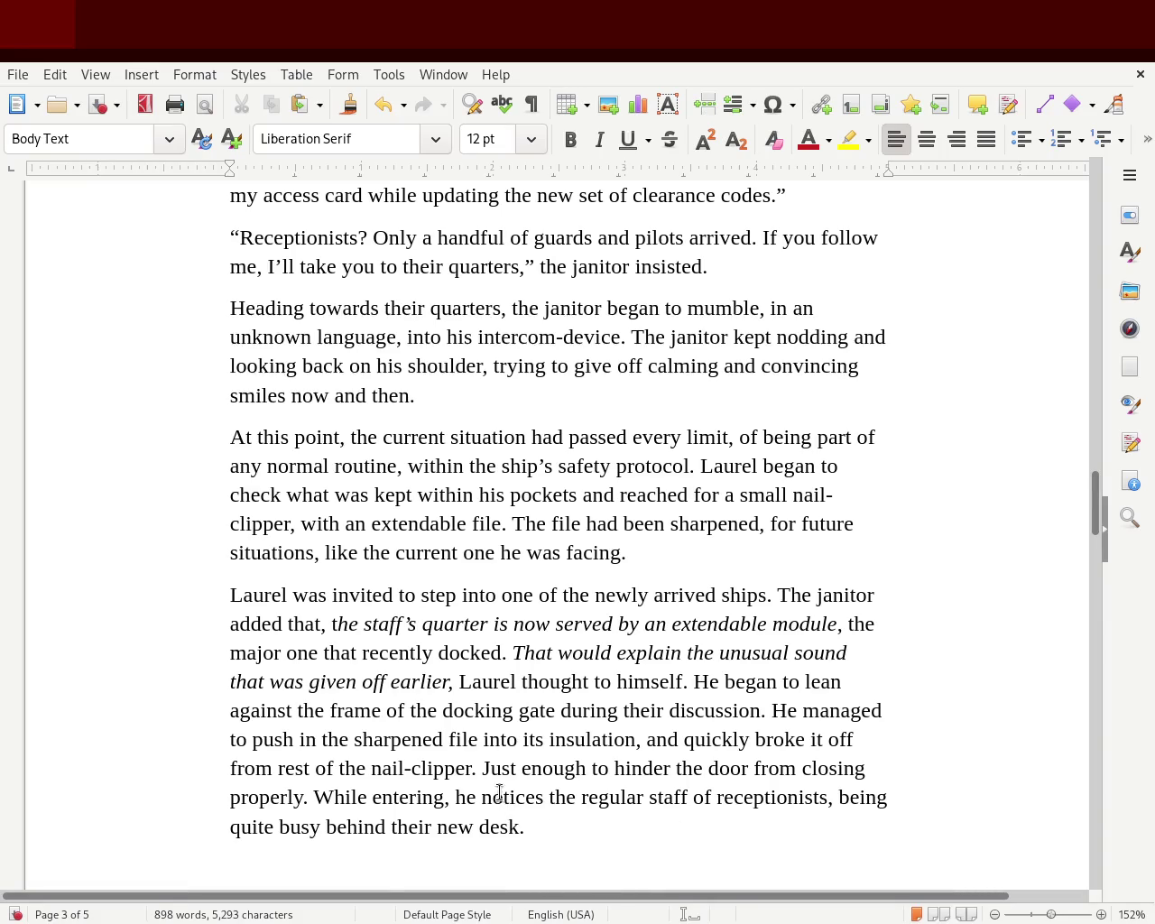
left_click(313, 797)
mouse_move(1090, 512)
left_mouse_down()
mouse_move(1087, 557)
mouse_move(1084, 533)
left_mouse_up()
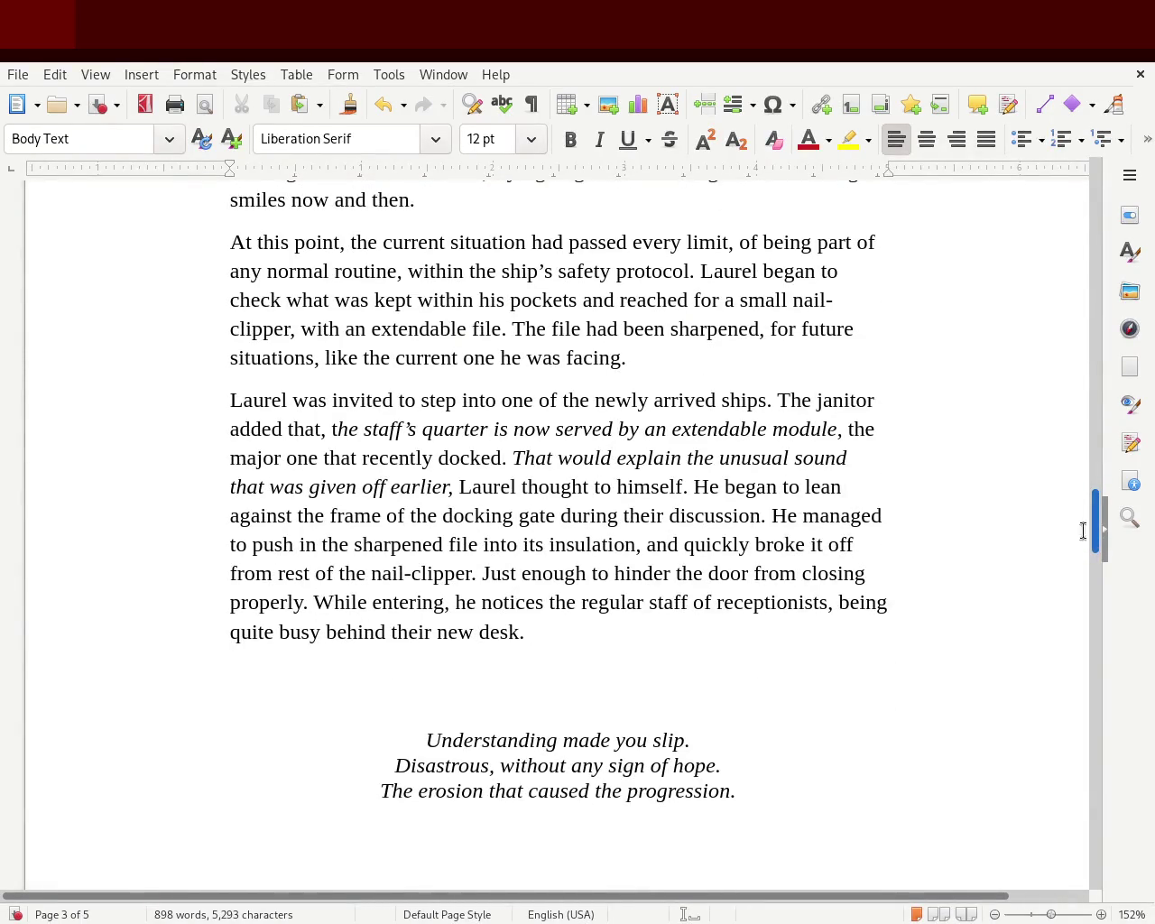
left_click(692, 488)
key("Return")
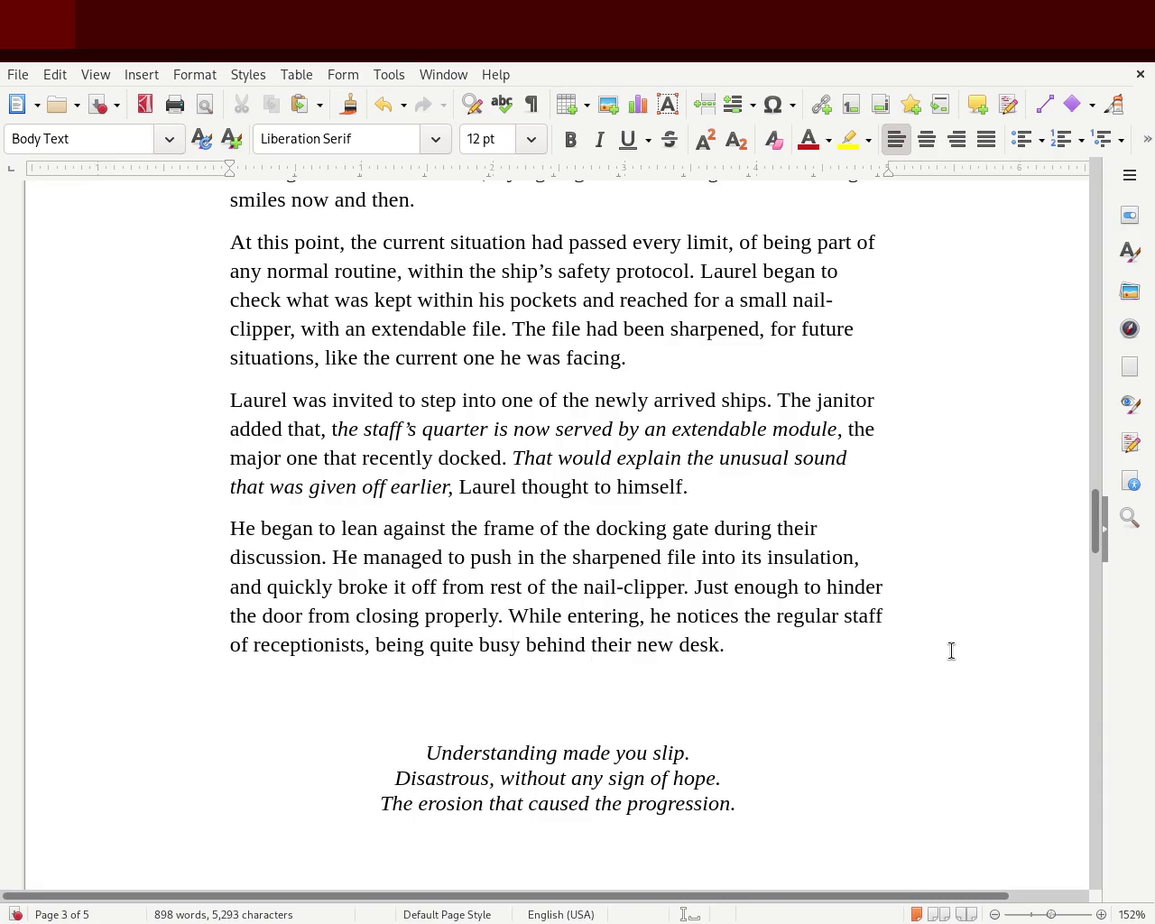
- Delete 'the receptionists at their new' so chapter 2 opens 'headed towards the desk'
mouse_move(1094, 538)
left_mouse_down()
mouse_move(1081, 656)
mouse_move(1087, 620)
left_mouse_up()
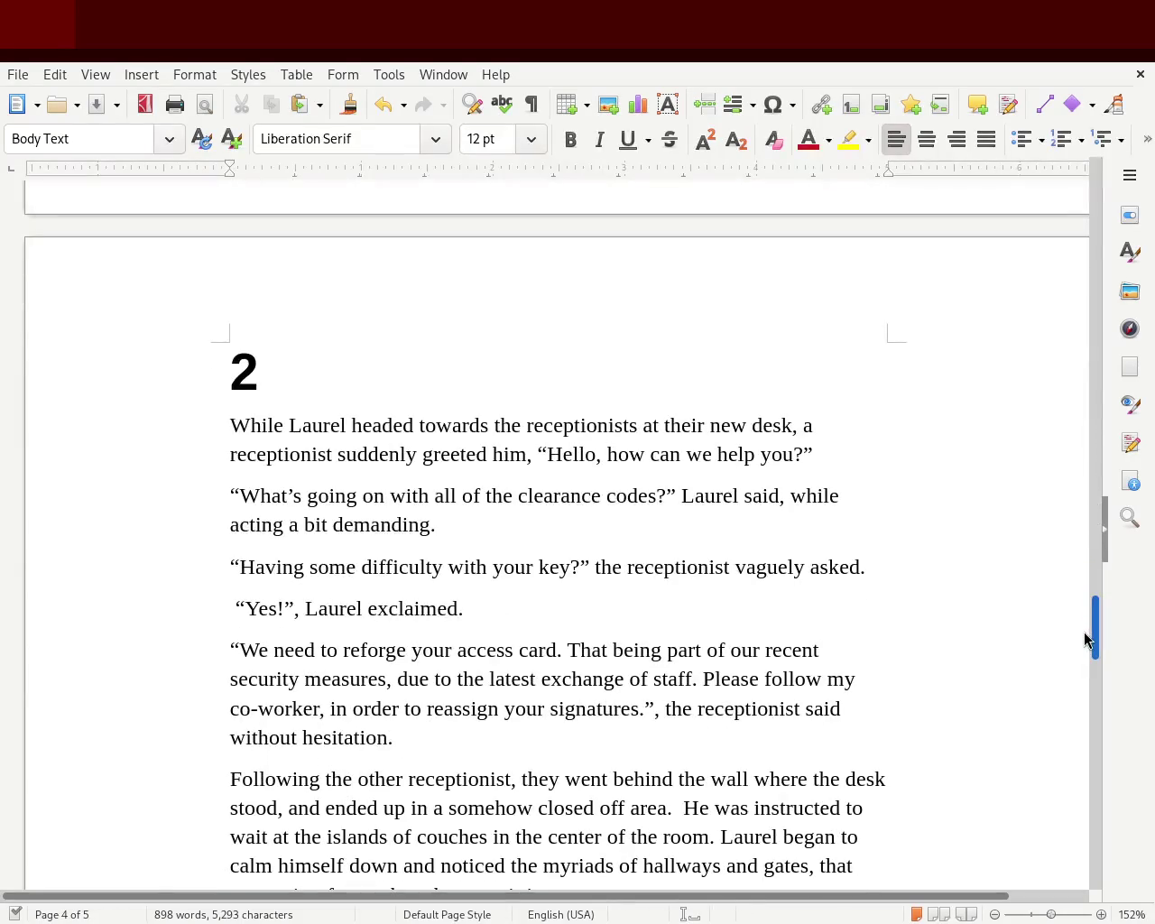
mouse_move(1084, 634)
left_mouse_down()
mouse_move(1076, 705)
mouse_move(1079, 672)
left_mouse_up()
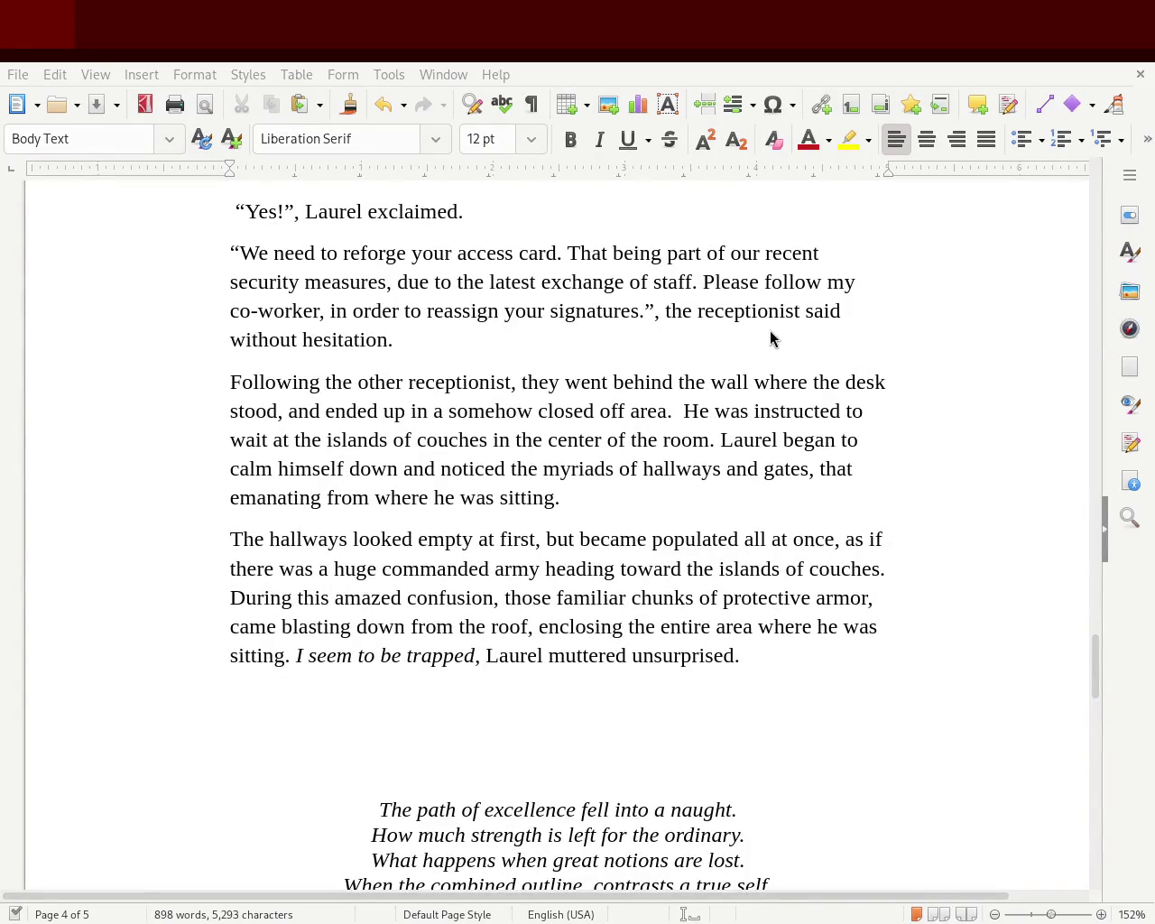
left_click_drag(1095, 702, 1097, 659)
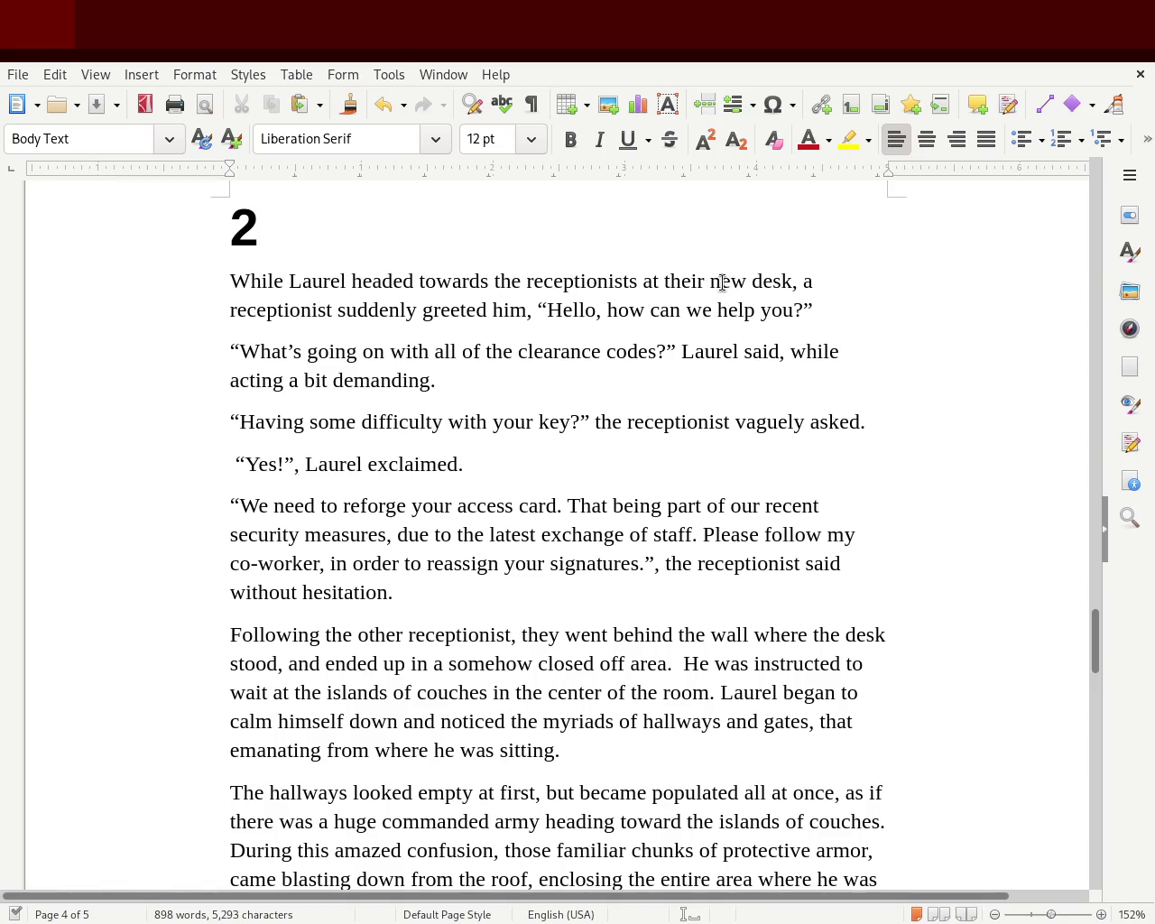
left_click_drag(722, 283, 497, 280)
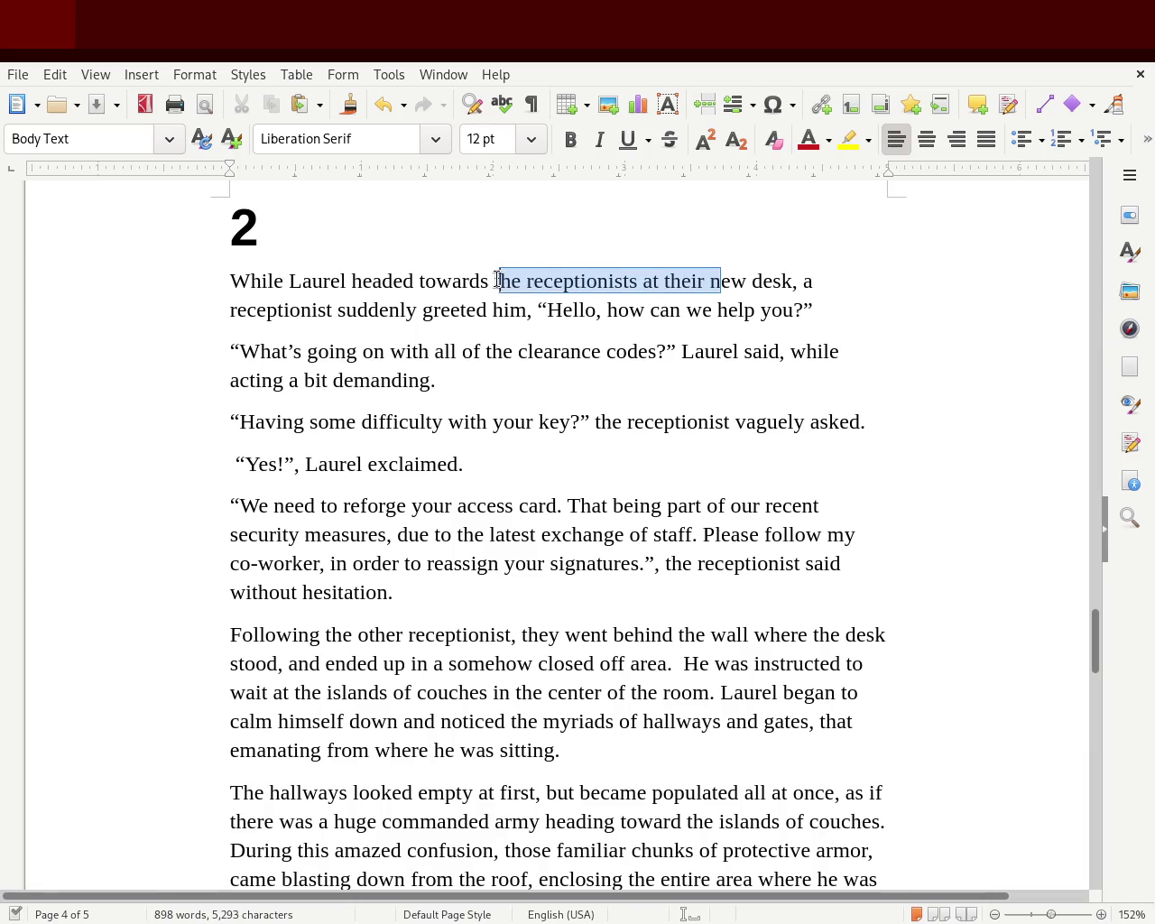
key("Delete")
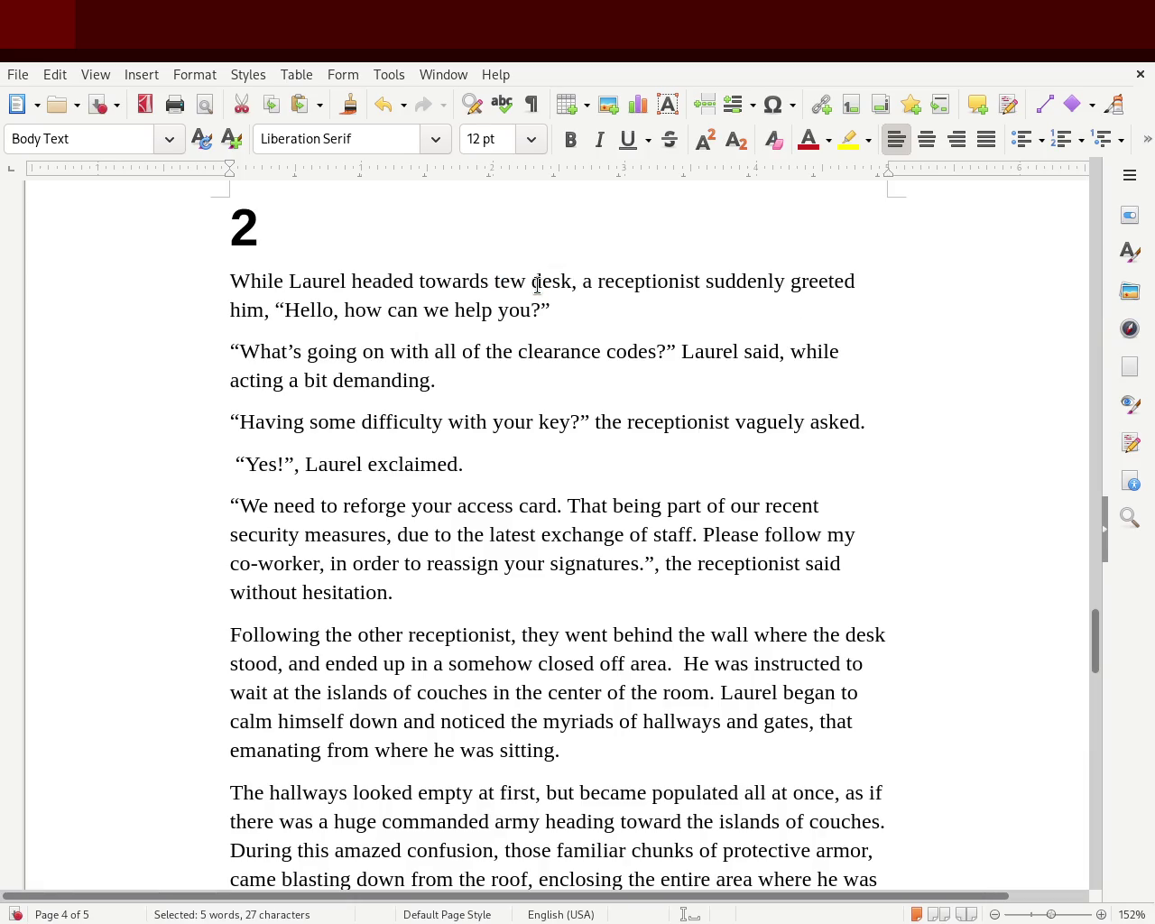
type("he")
key("Delete")
key("Delete")
key("Delete")
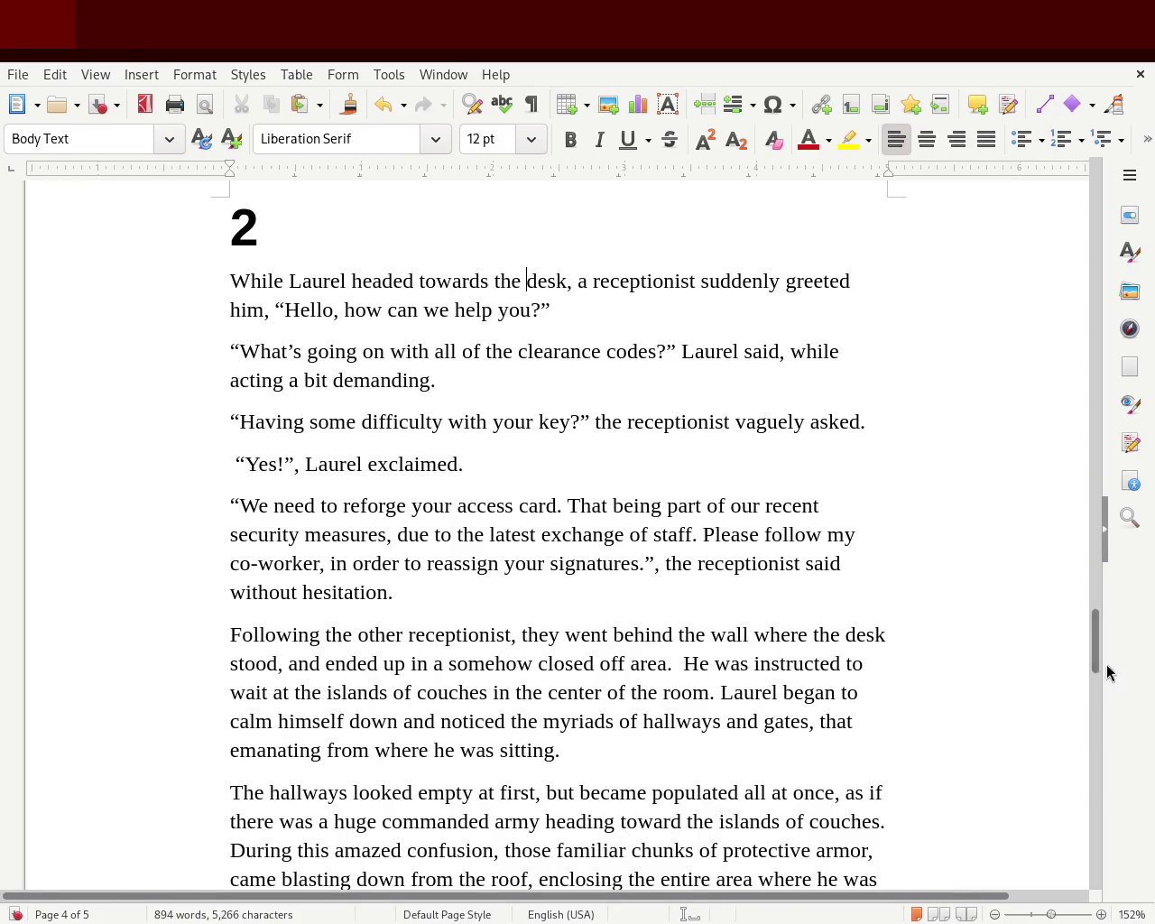
left_click_drag(1092, 641, 1080, 679)
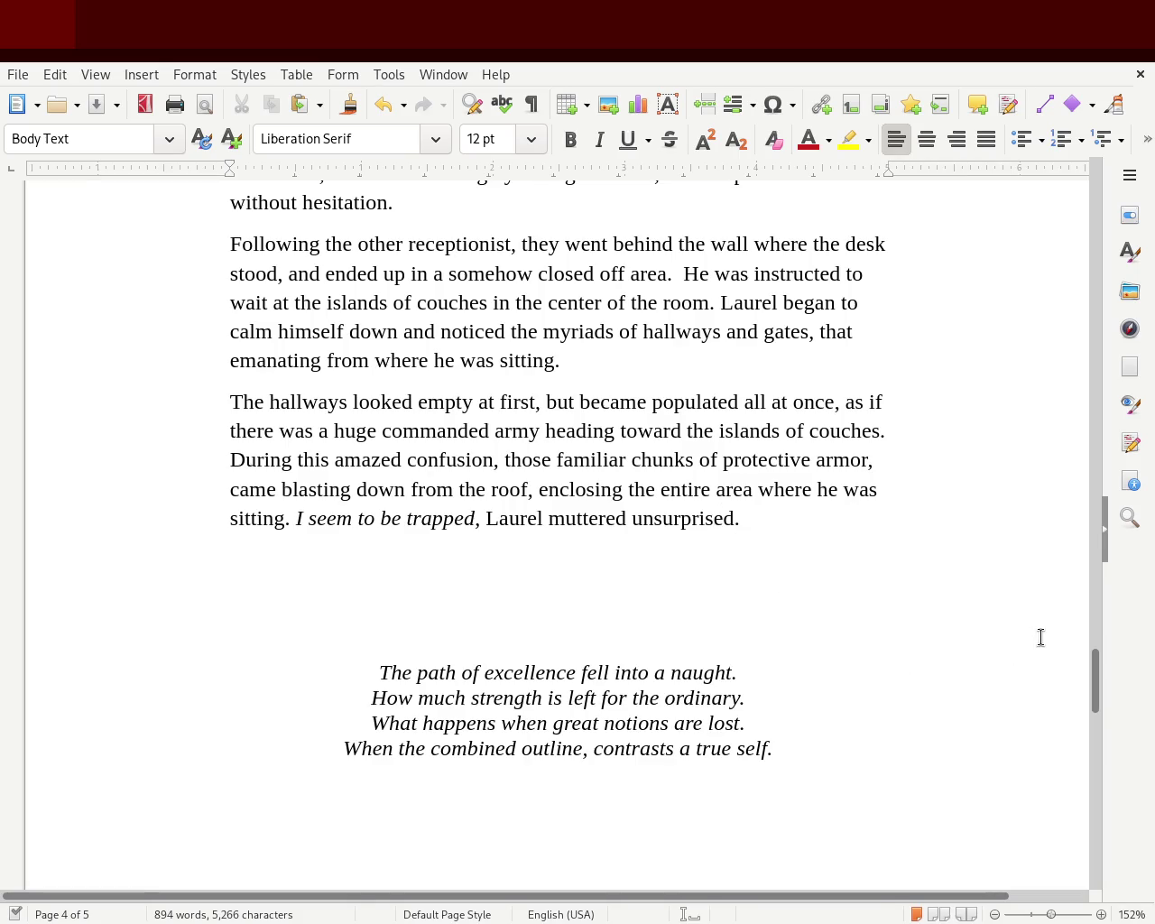
mouse_move(1095, 693)
left_mouse_down()
mouse_move(1101, 650)
mouse_move(1095, 666)
left_mouse_up()
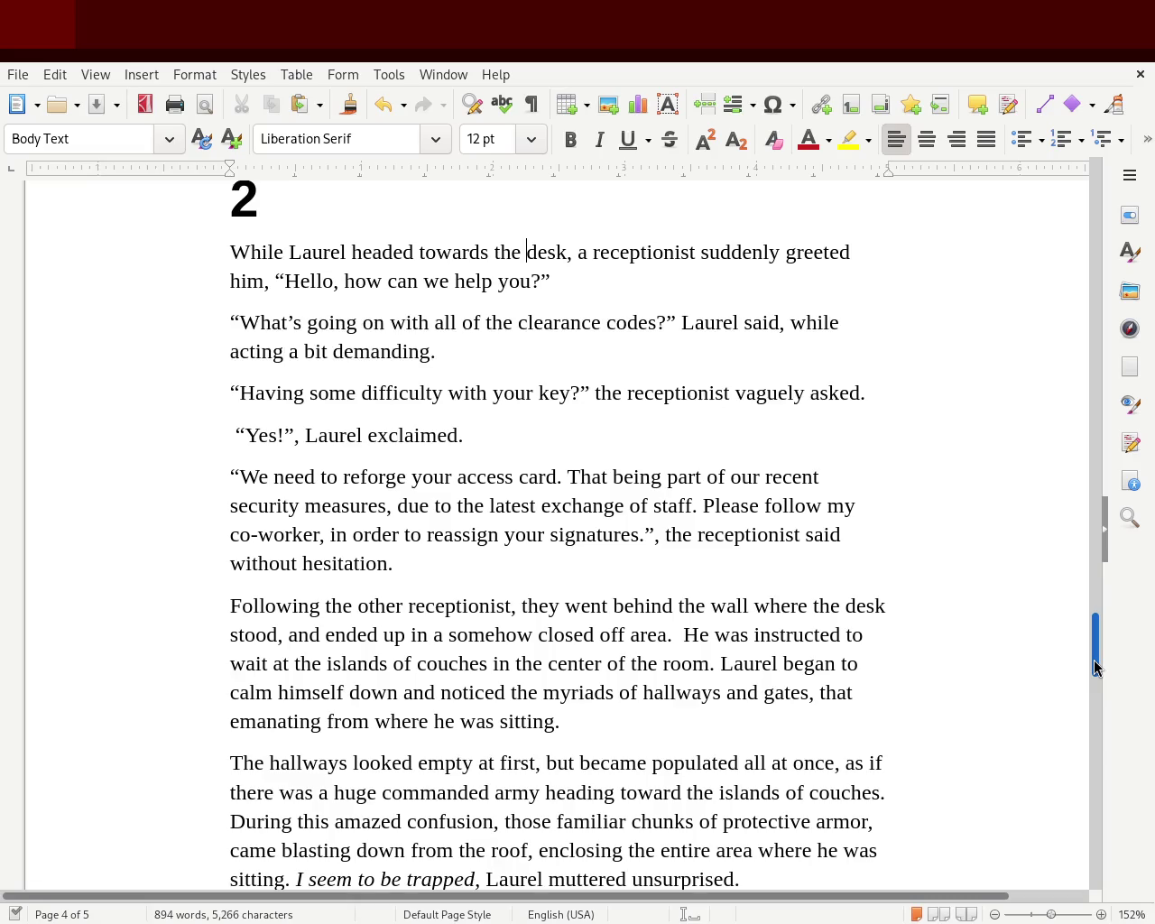
left_click_drag(1095, 666, 1095, 671)
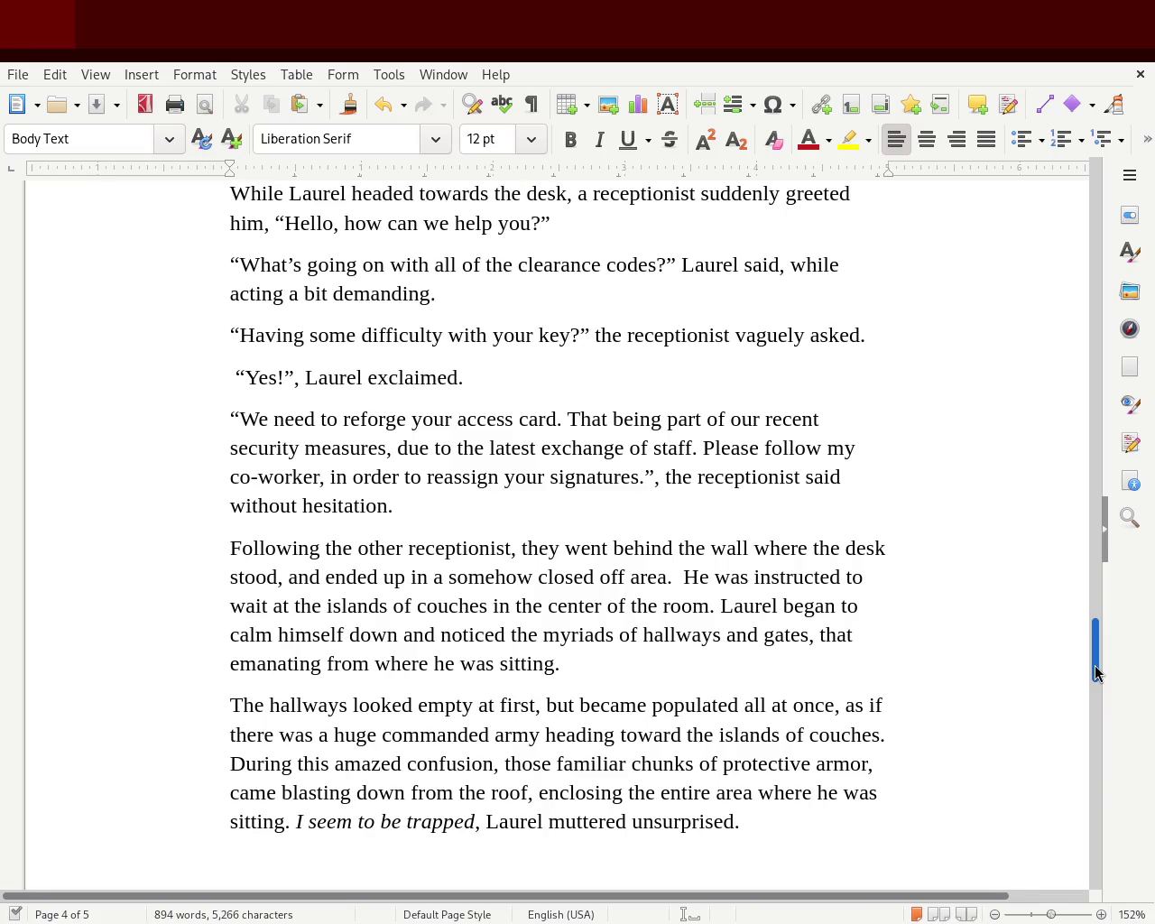
left_click_drag(1094, 671, 1094, 678)
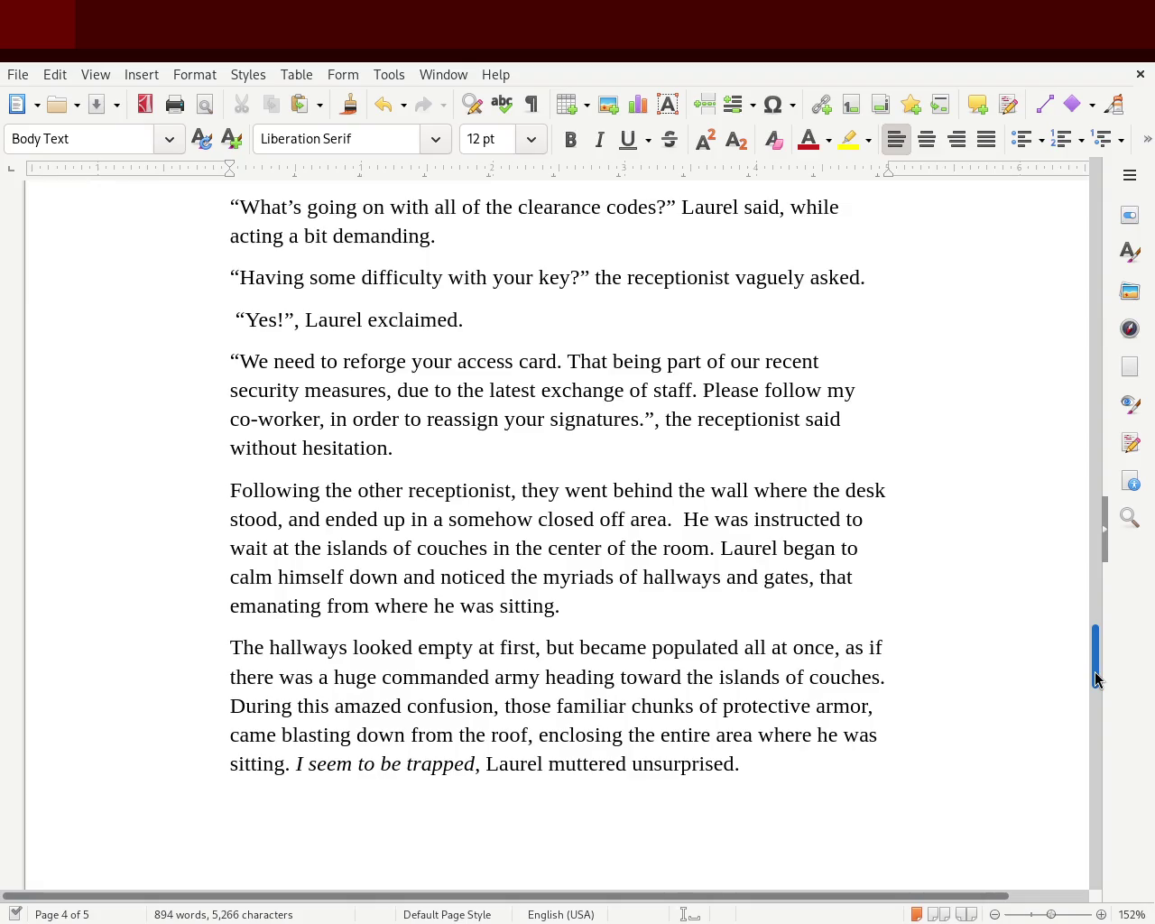
left_click_drag(1096, 678, 1098, 686)
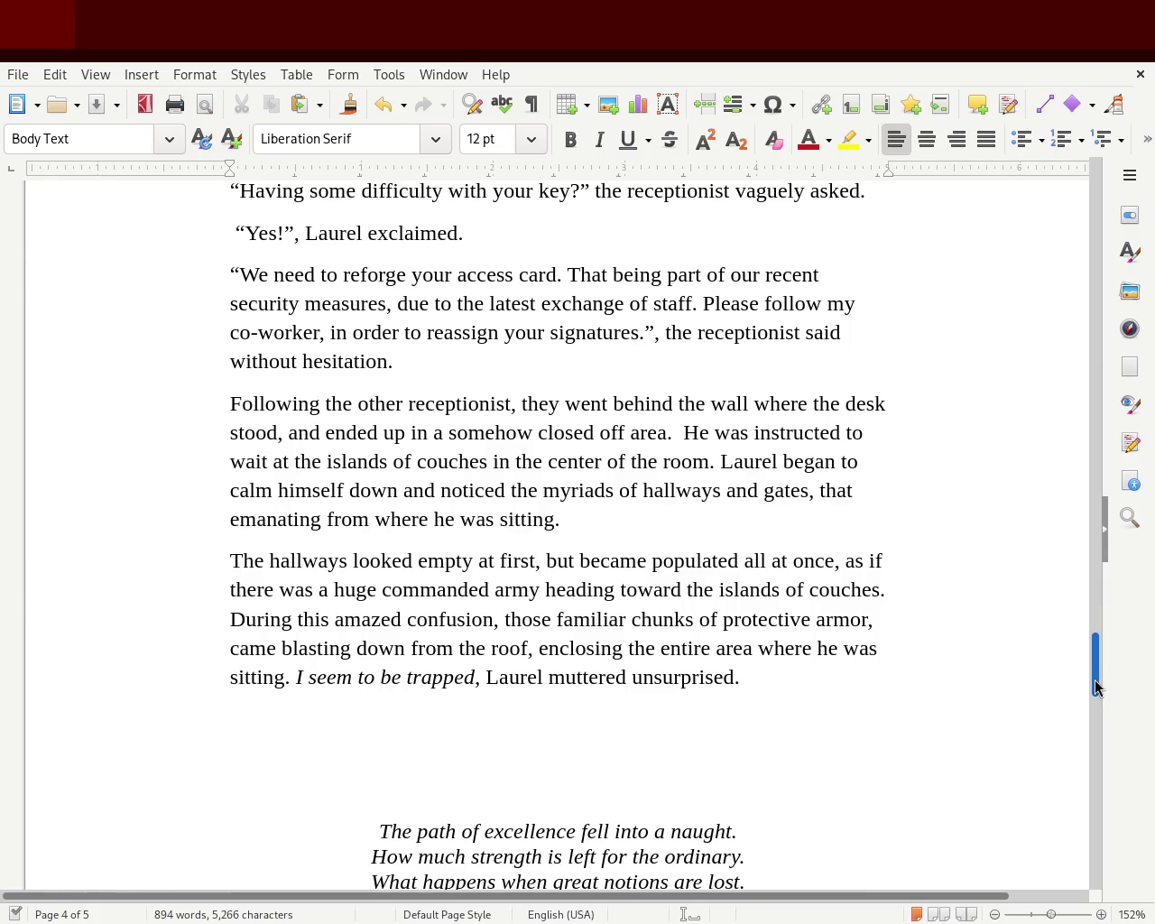
- Replace 'those' with 'a set of' before 'familiar chunks of protective armor'
double_click(525, 622)
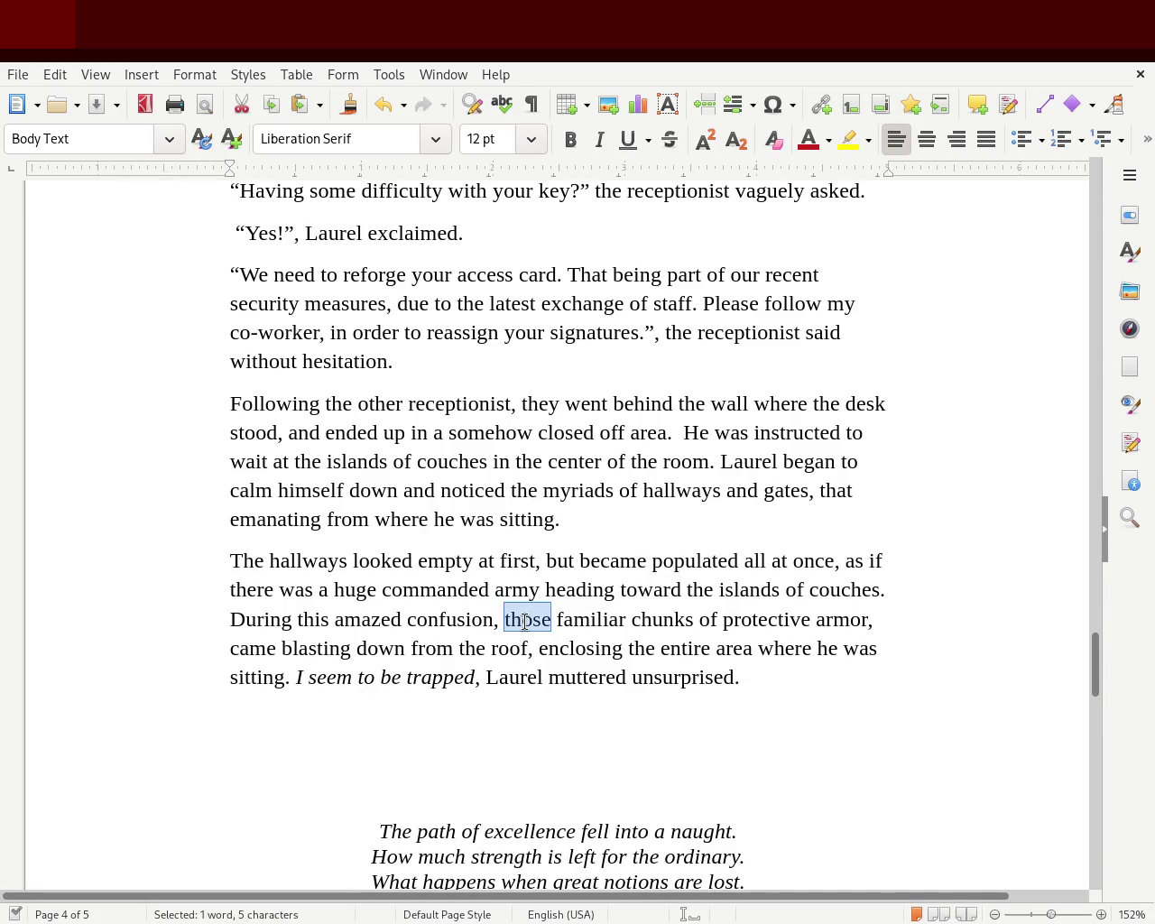
type("the")
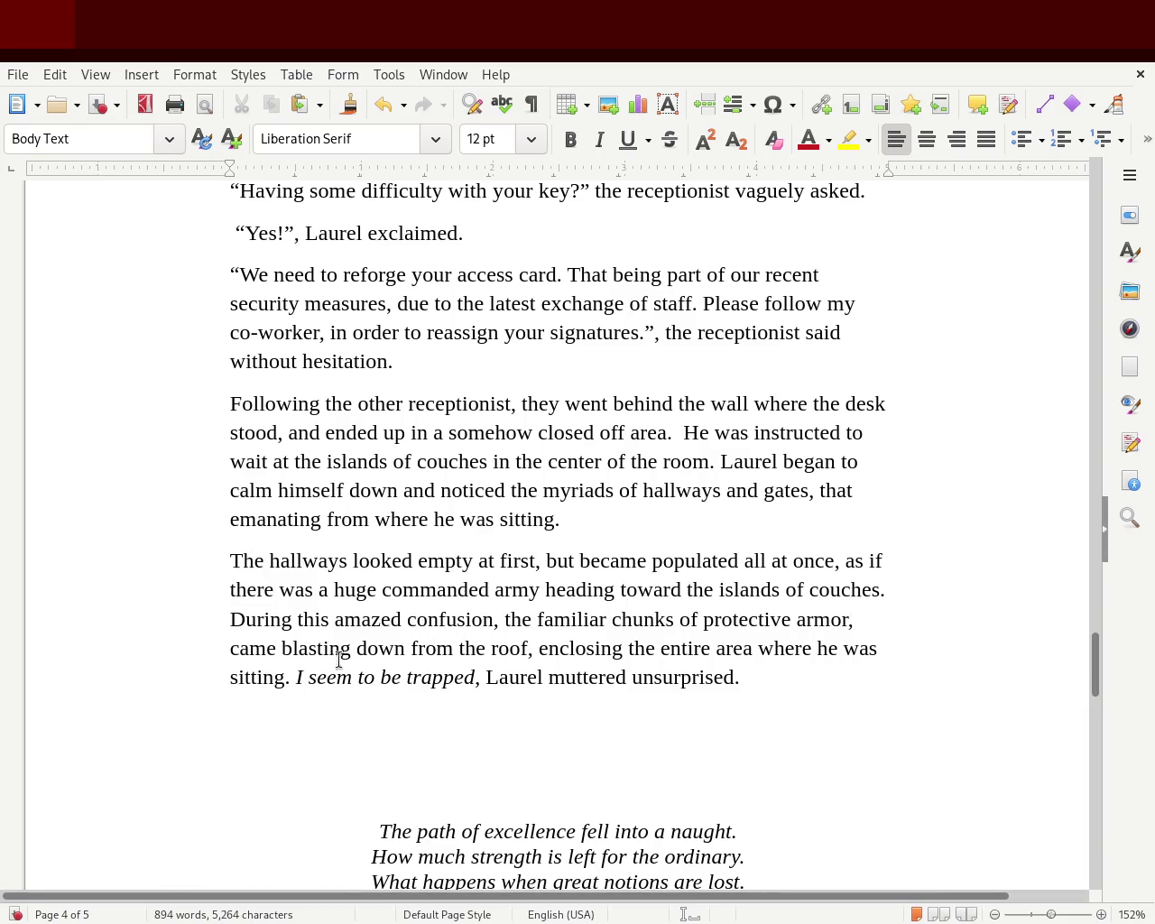
double_click(519, 621)
key("BackSpace")
key("Delete")
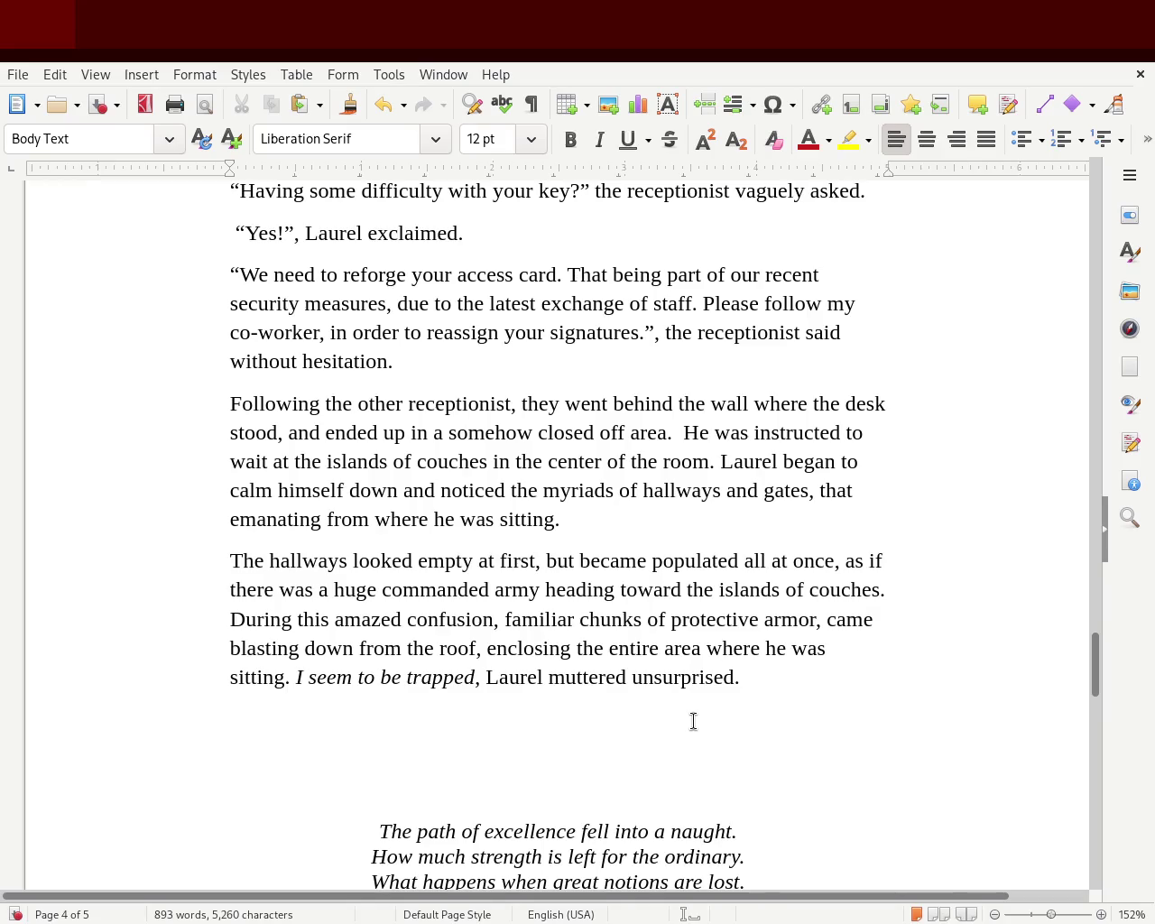
type("a set")
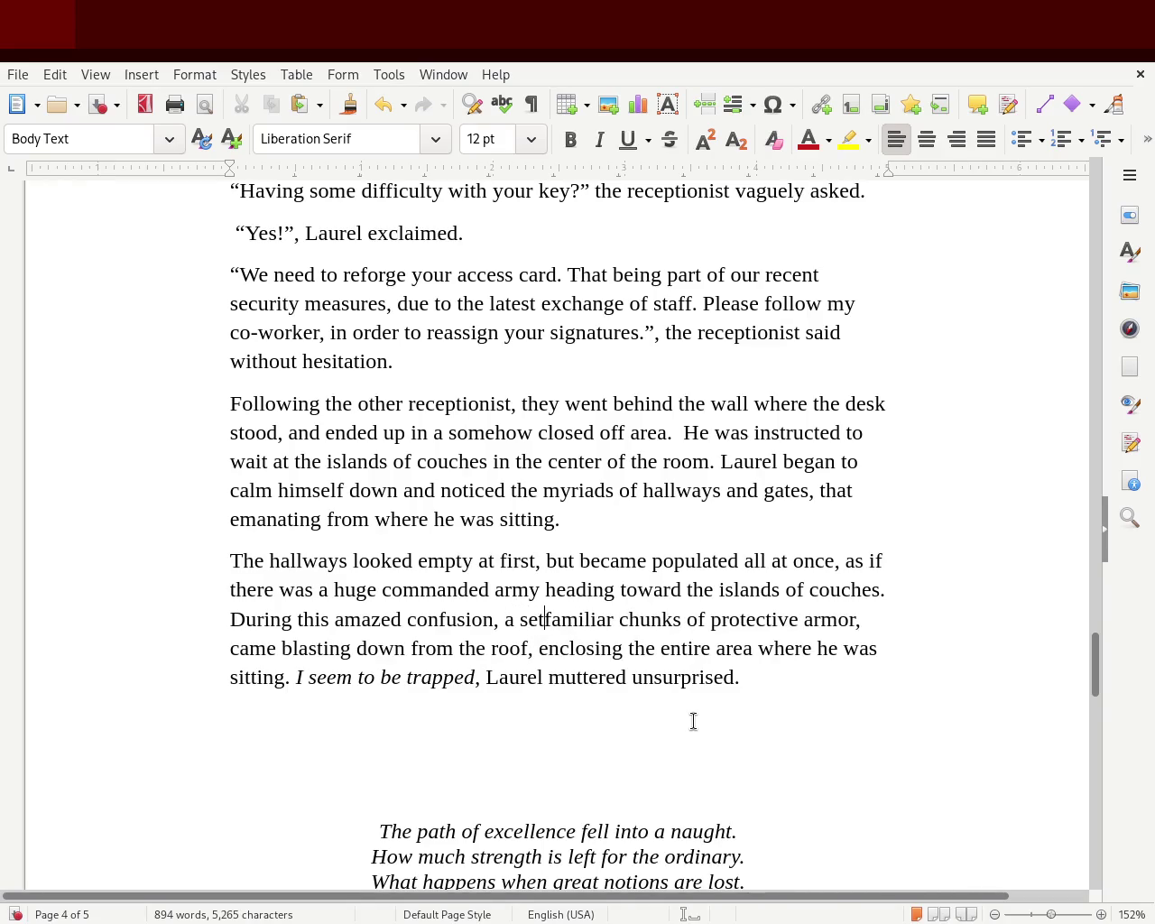
type(" of")
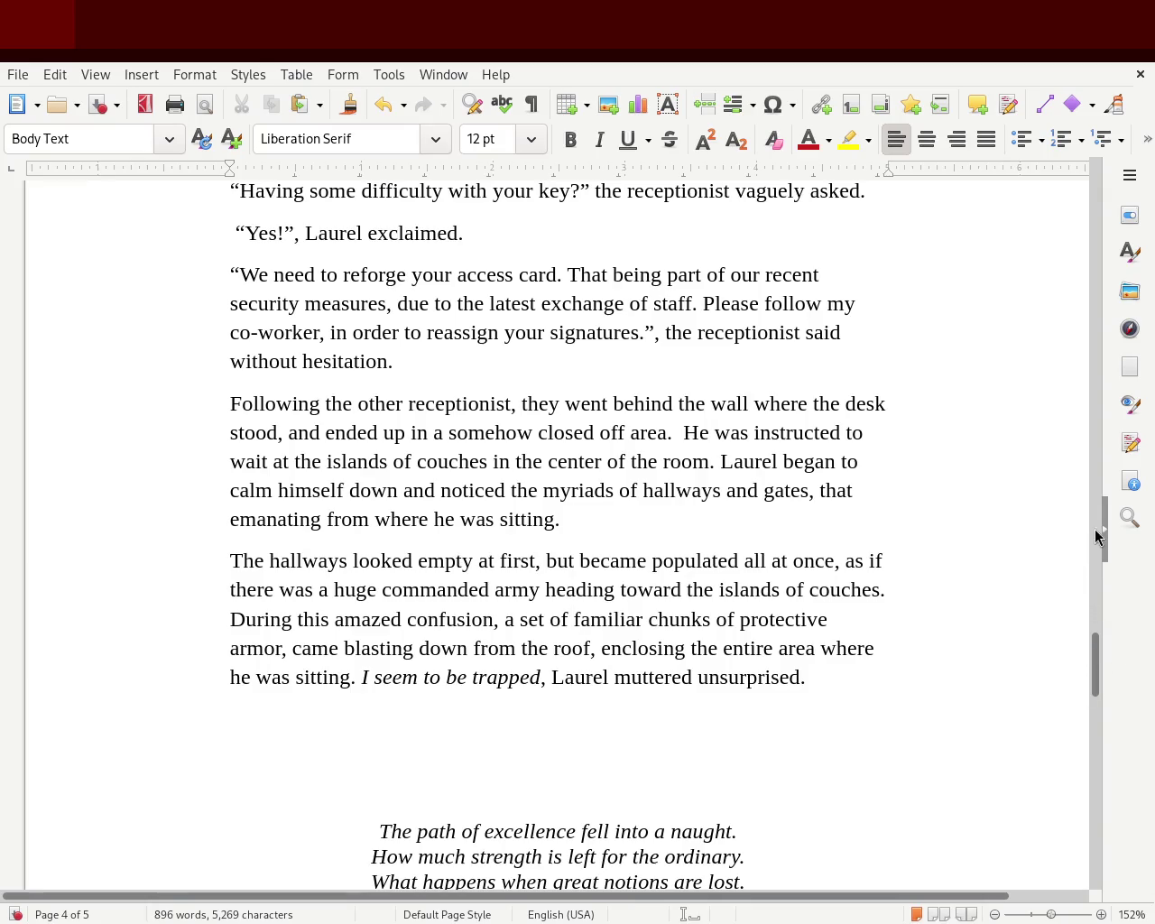
left_click_drag(1097, 675, 1098, 687)
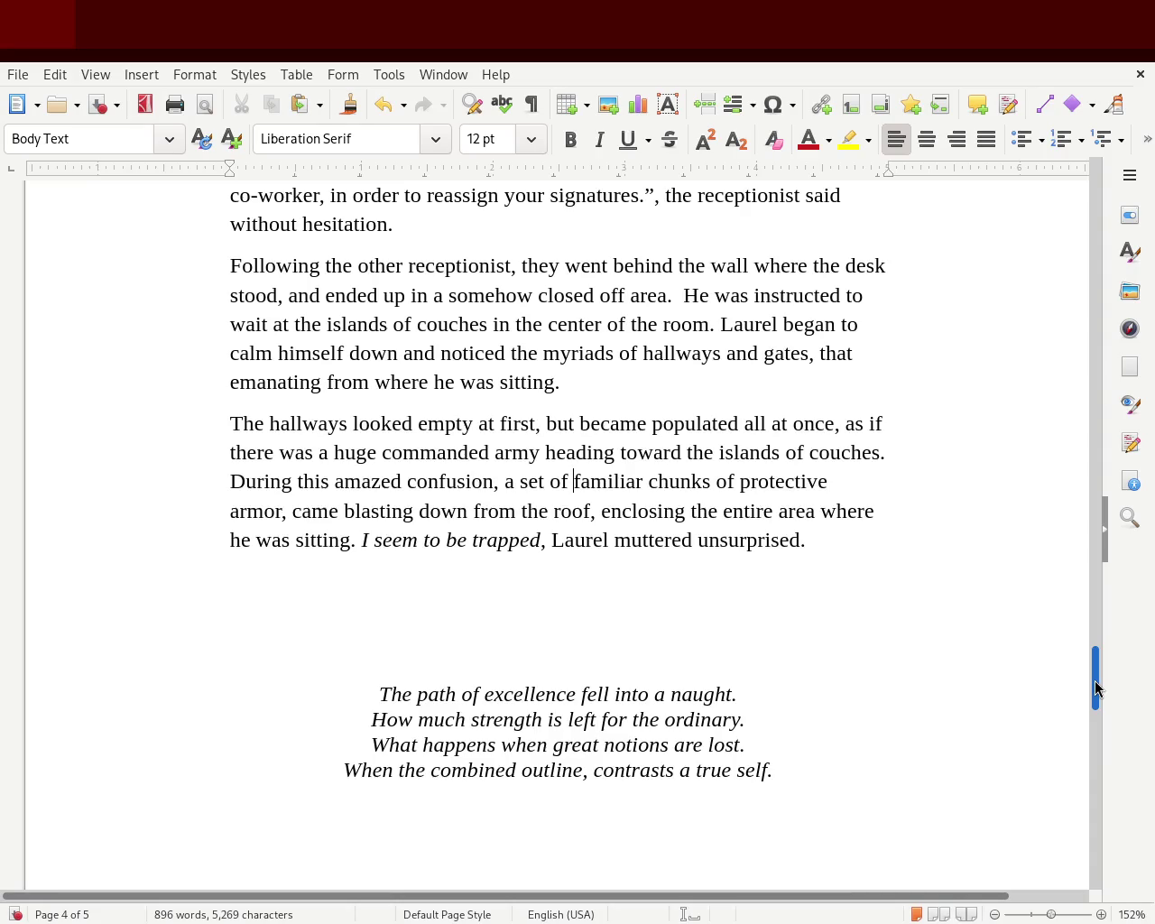
left_click_drag(1096, 690, 1097, 667)
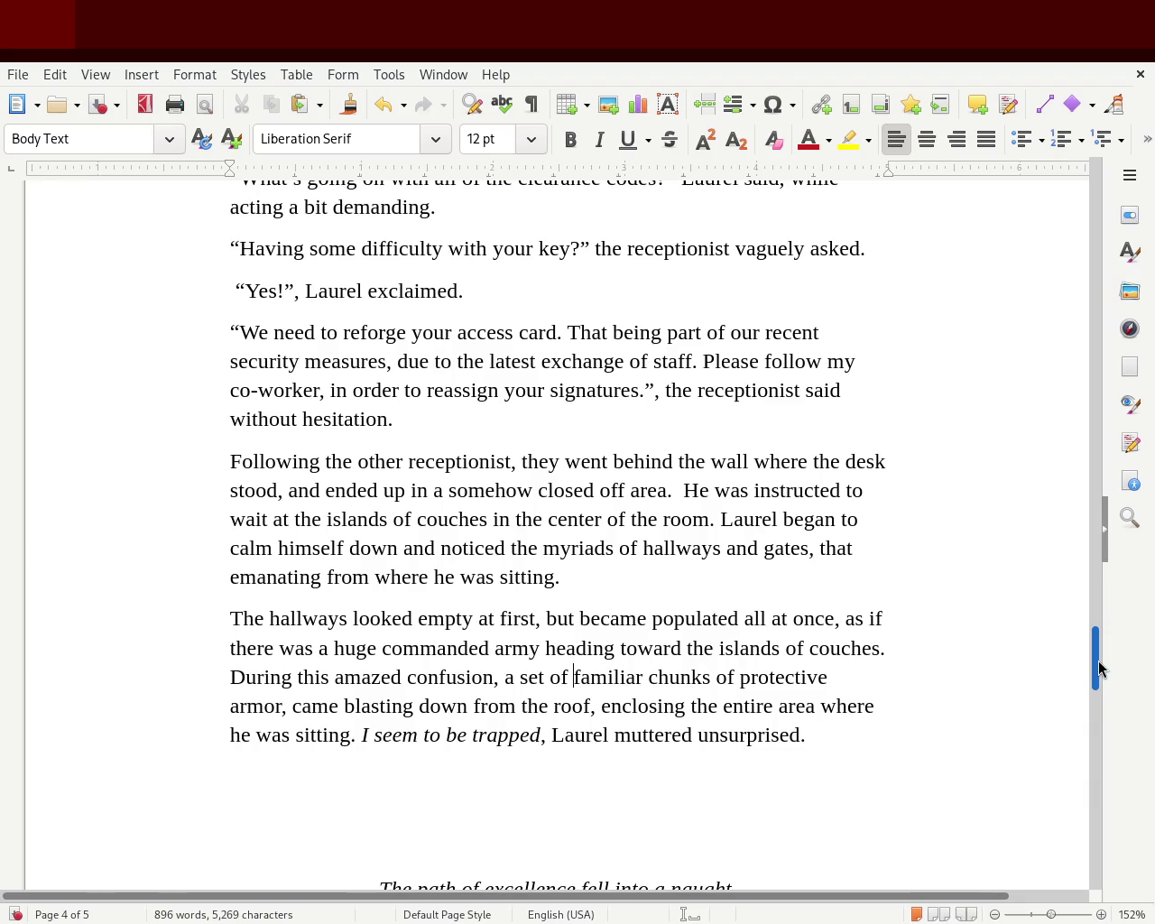
mouse_move(1098, 668)
left_mouse_down()
mouse_move(1062, 186)
mouse_move(1026, 748)
mouse_move(1036, 595)
mouse_move(1037, 683)
mouse_move(1042, 658)
left_mouse_up()
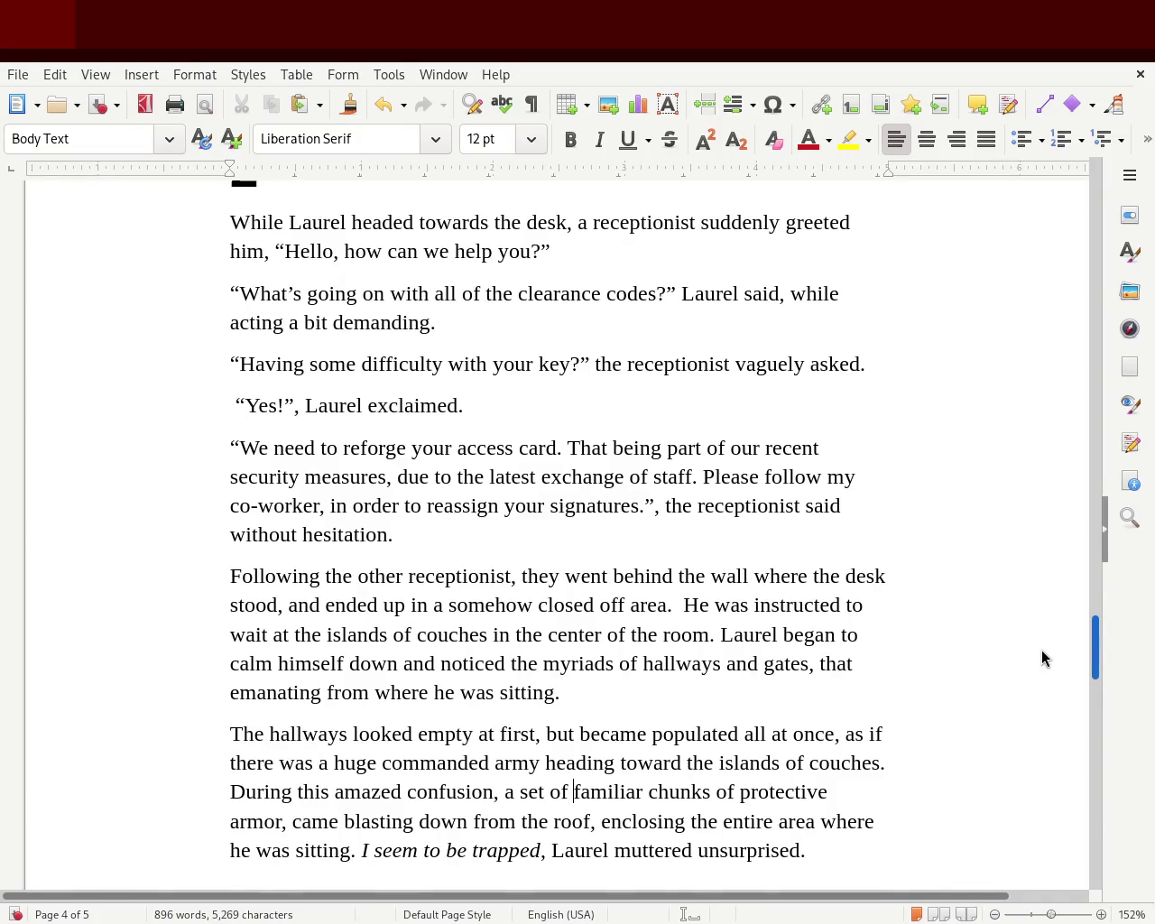
scroll(1041, 649, "down", 1)
scroll(1041, 654, "down", 3)
scroll(1041, 660, "up", 3)
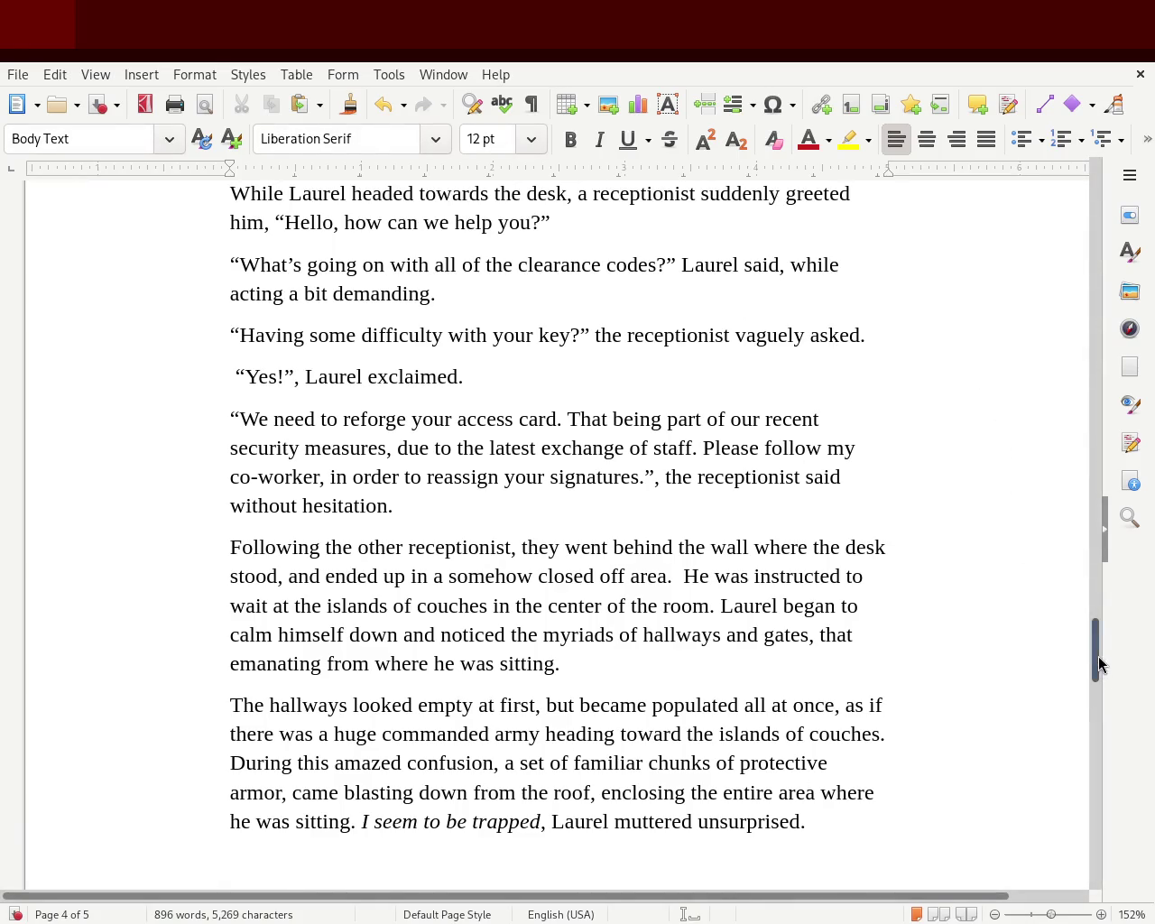
scroll(1097, 654, "up", 3)
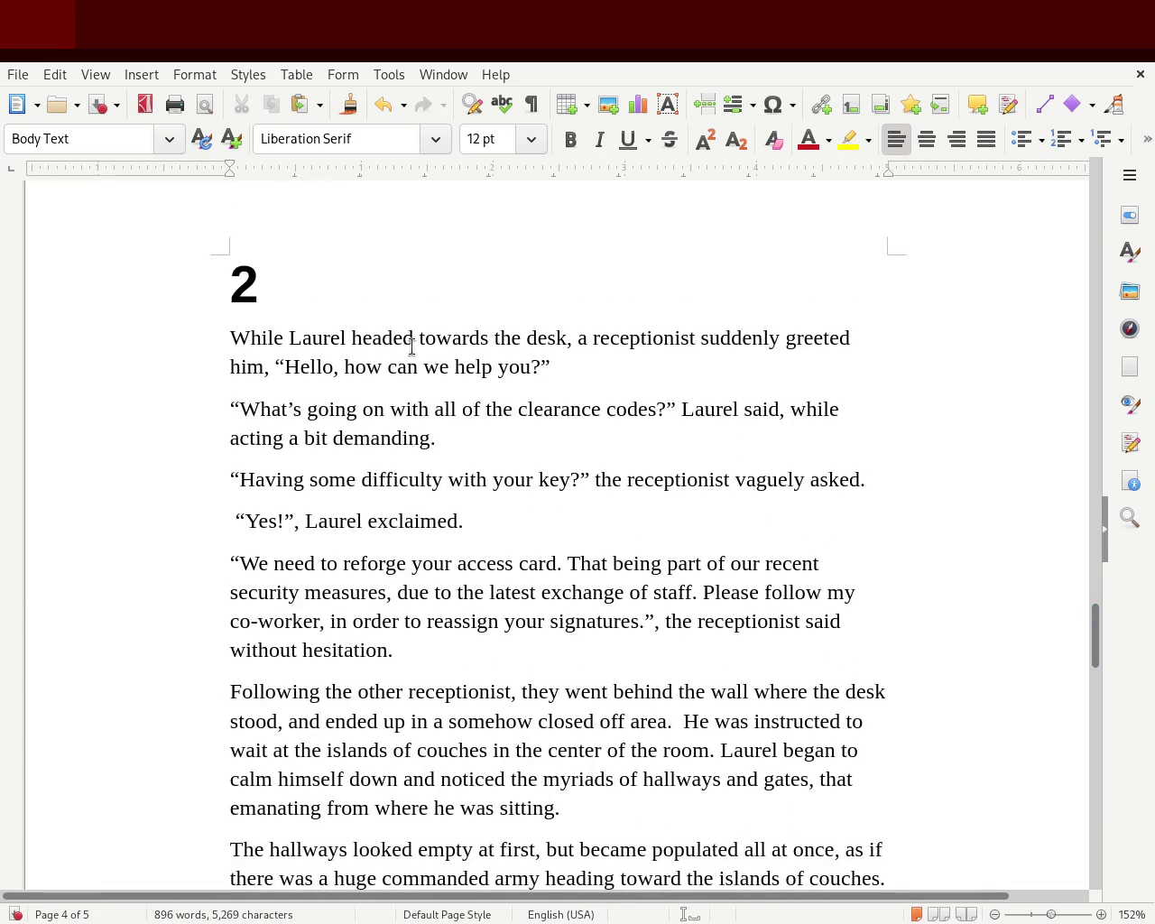
mouse_move(647, 339)
left_mouse_down()
mouse_move(844, 339)
mouse_move(304, 363)
mouse_move(549, 367)
left_mouse_up()
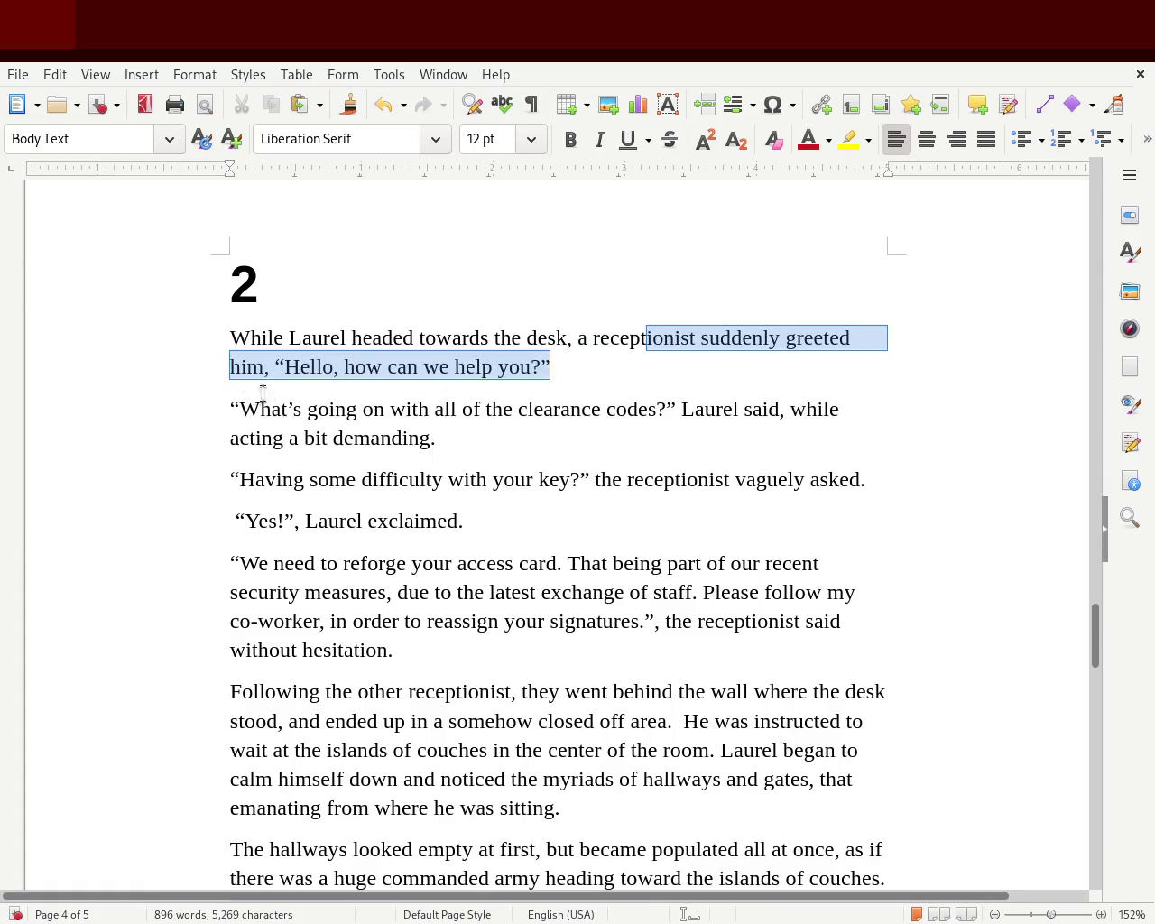
left_click_drag(235, 405, 568, 405)
left_click(716, 409)
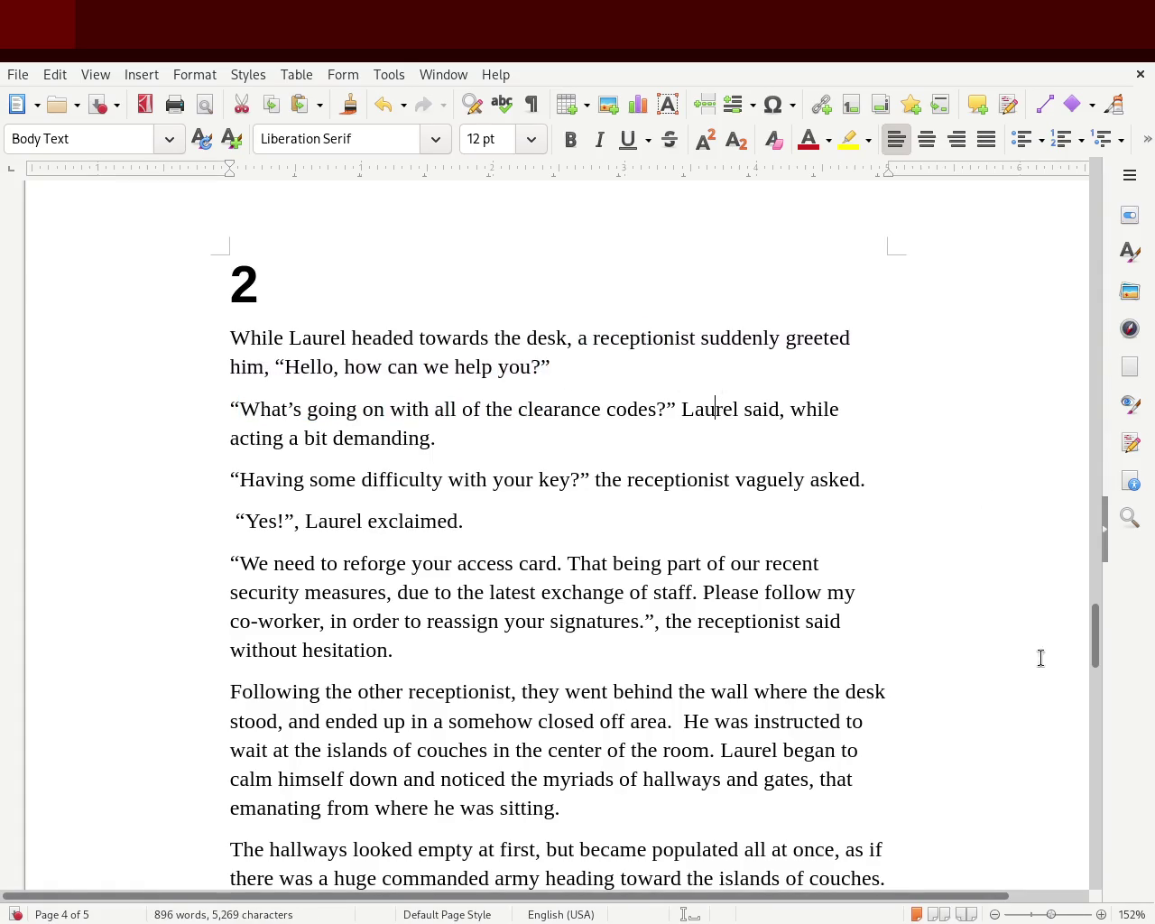
left_click_drag(1101, 644, 1105, 690)
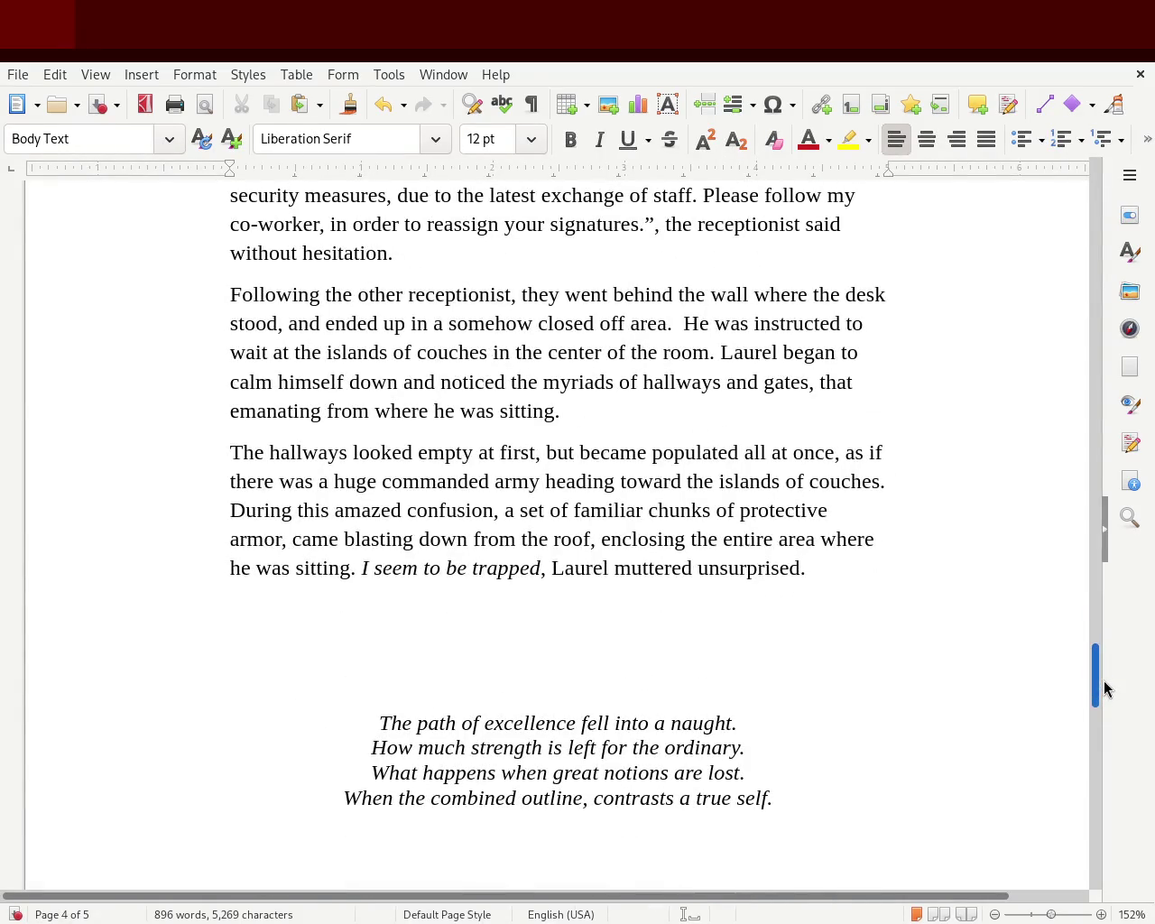
left_click_drag(1105, 689, 1112, 410)
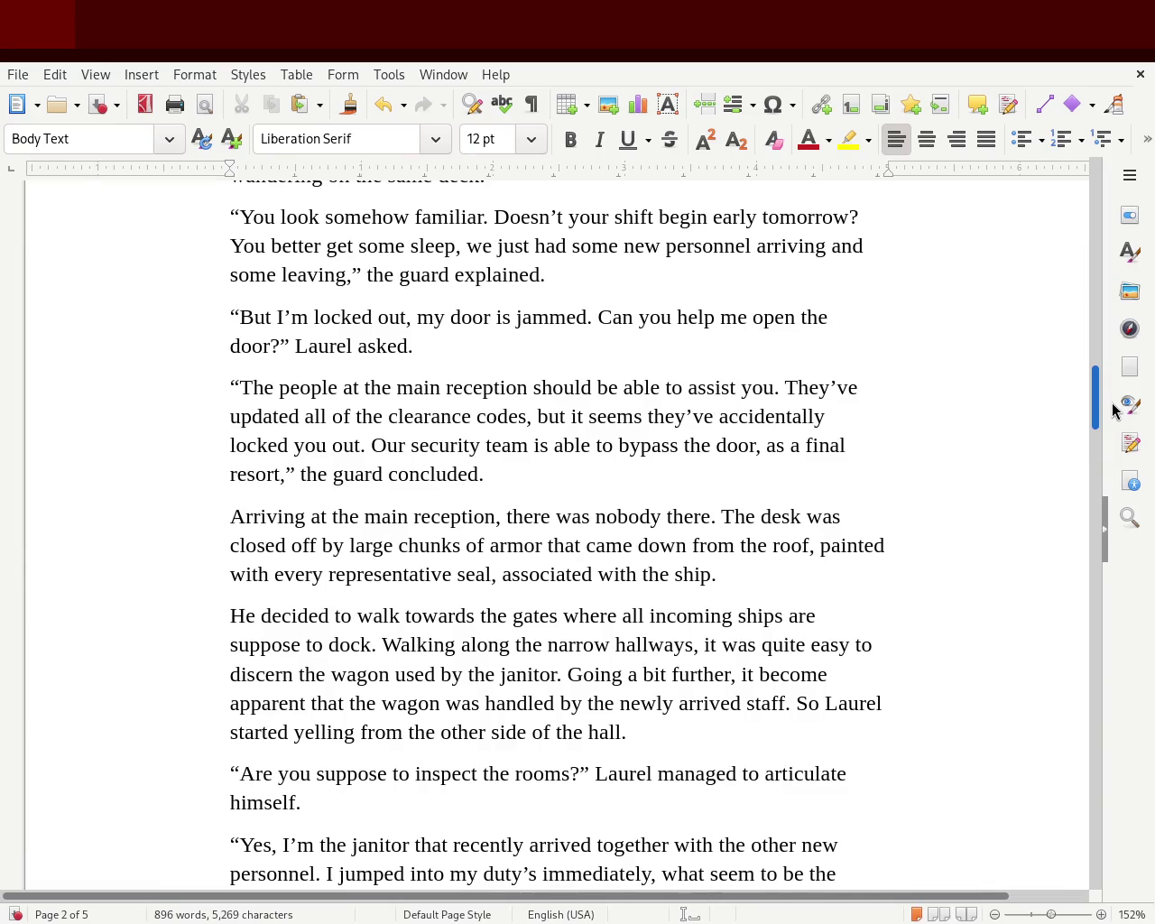
mouse_move(1112, 411)
left_mouse_down()
mouse_move(1115, 340)
mouse_move(1112, 706)
mouse_move(1067, 251)
mouse_move(1078, 201)
mouse_move(1089, 769)
mouse_move(1090, 717)
mouse_move(1090, 748)
left_mouse_up()
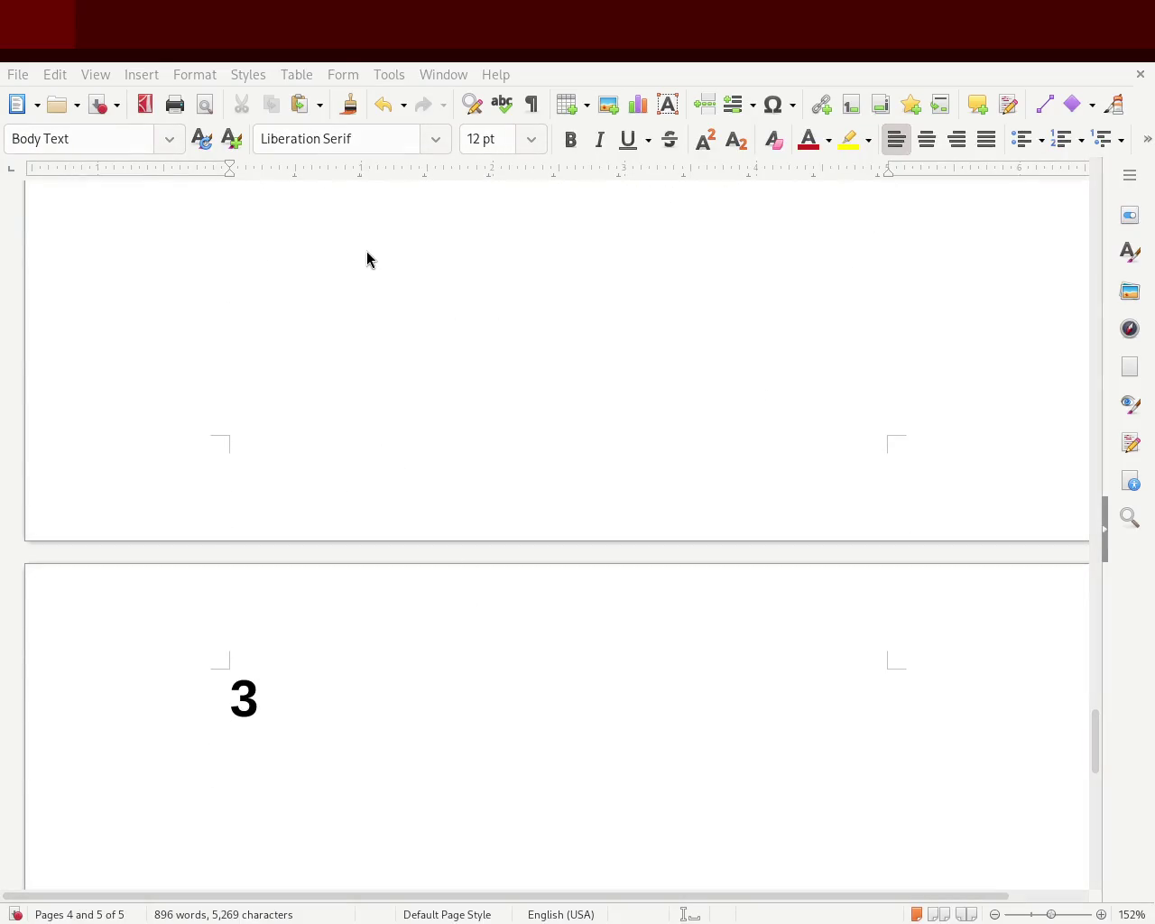